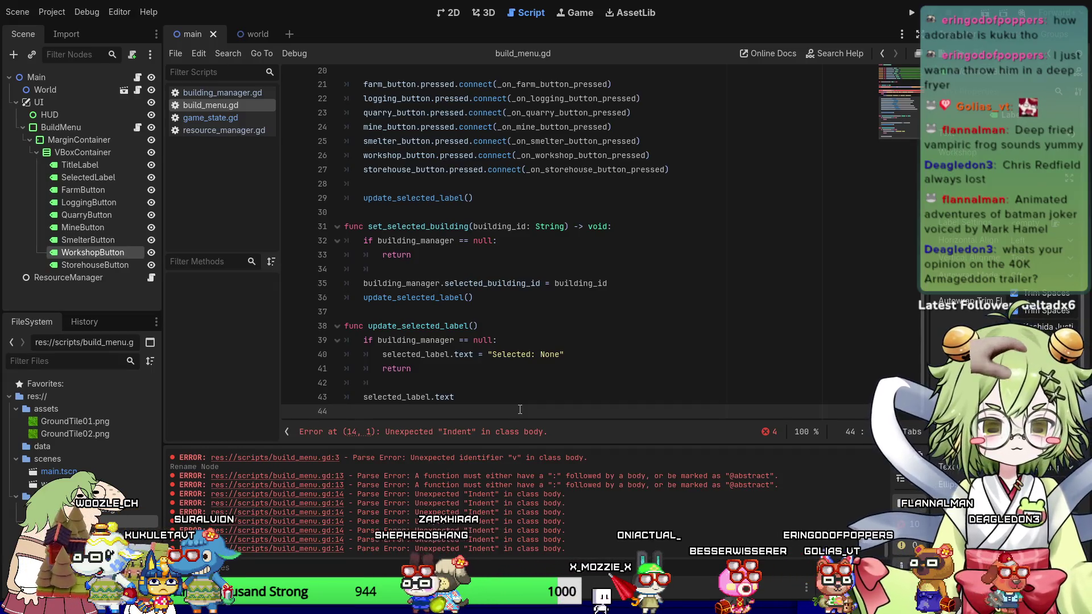
Finish line 43 as selected_label.text = "Selected: " + str(building_manager.selected_building_id) and save.
key("BackSpace")
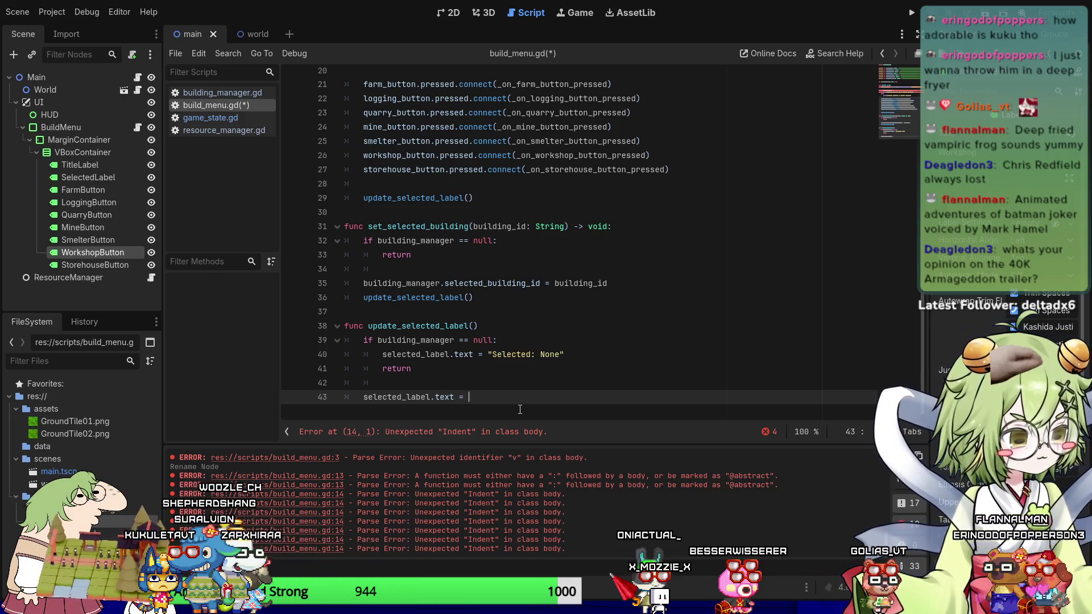
type("\"Selected:")
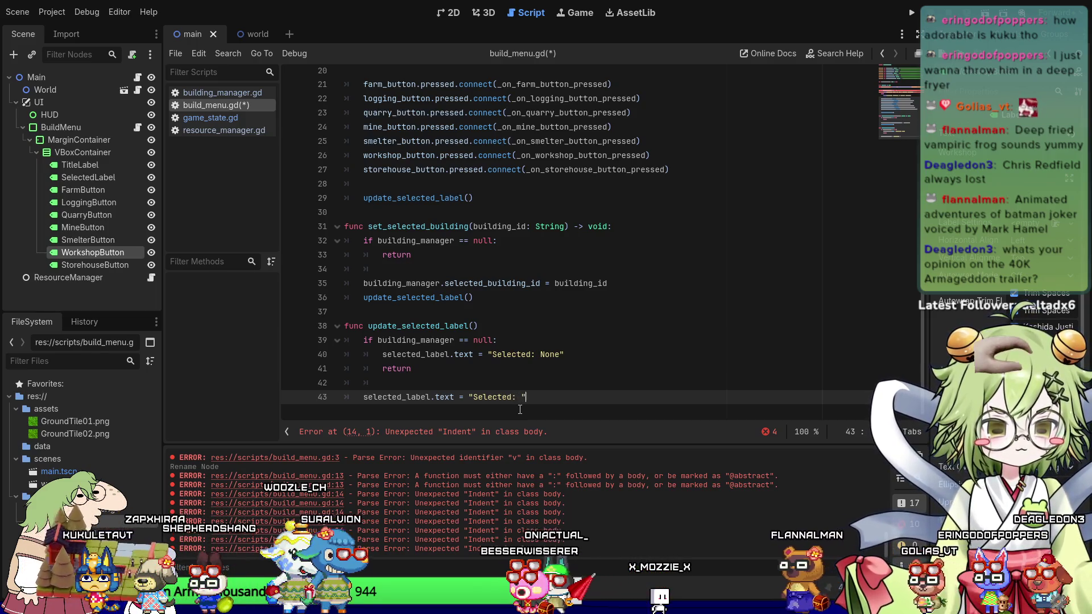
type(" + str()")
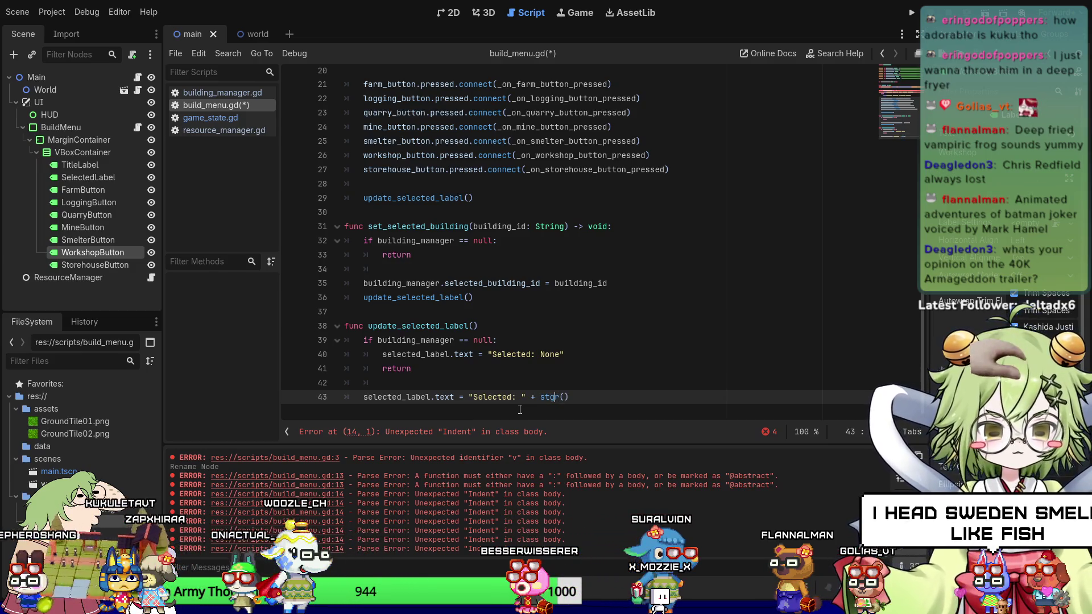
type("buildi")
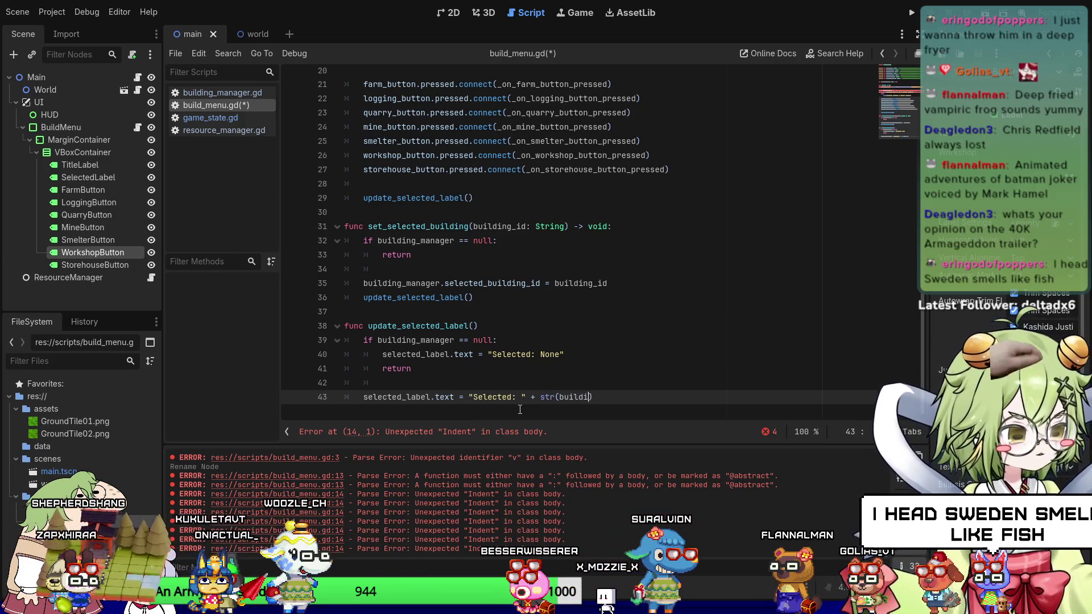
type("nage")
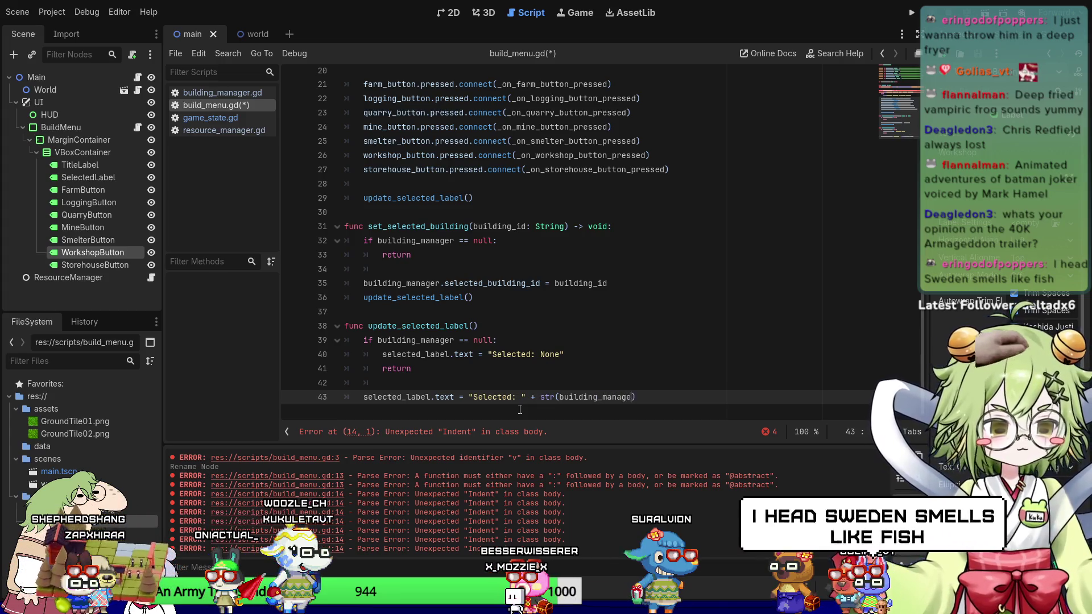
type(".selected_b")
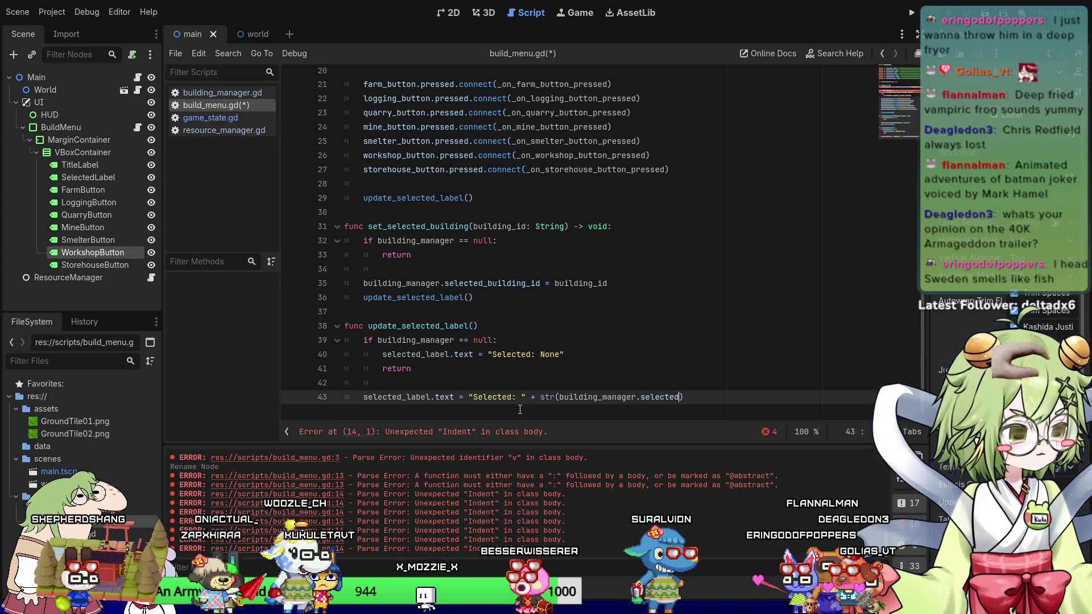
type("id")
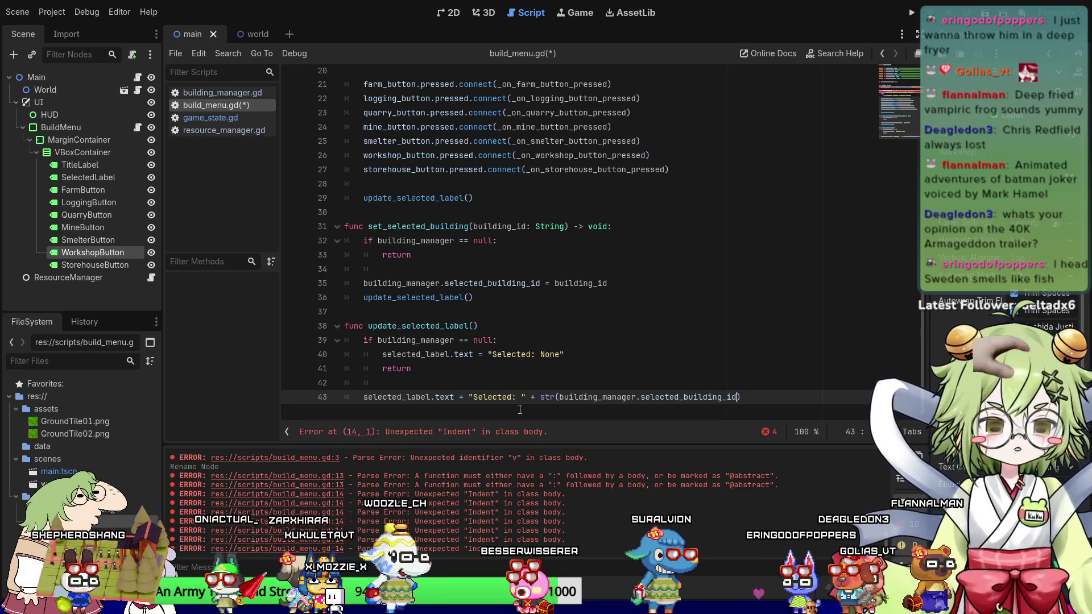
key("End")
key("ctrl+s")
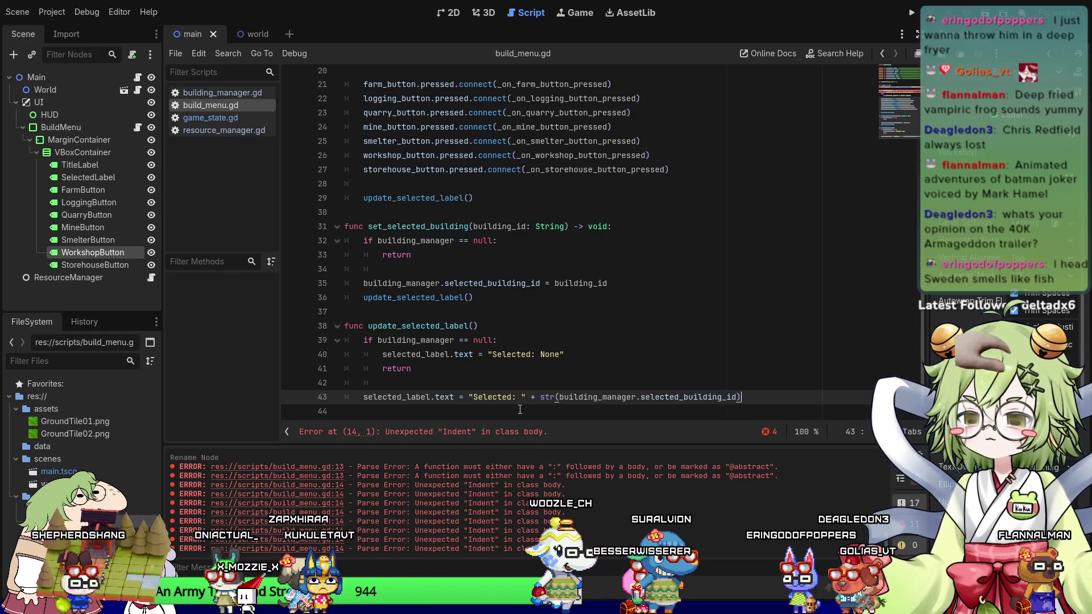
Start a new function header func _on_farm_button_pressed() -> void: below line 44.
left_click(520, 409)
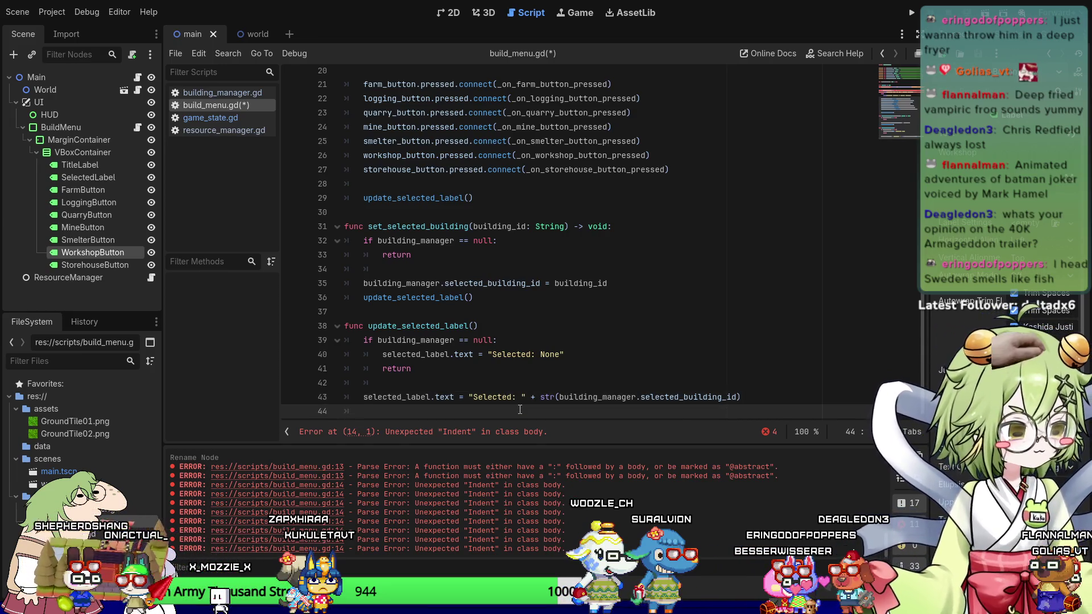
key("Return")
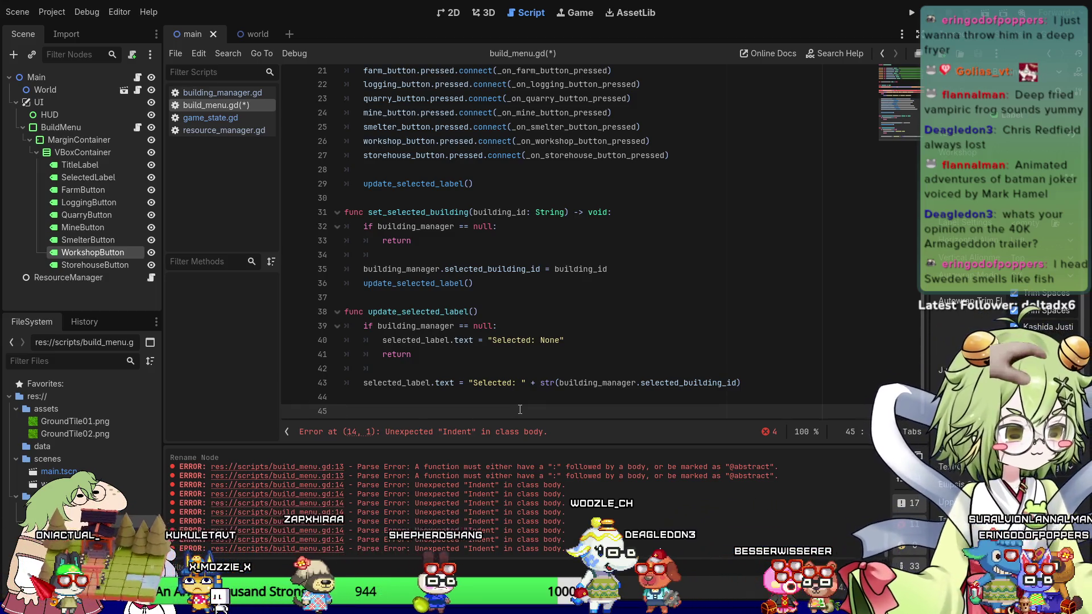
type("func ")
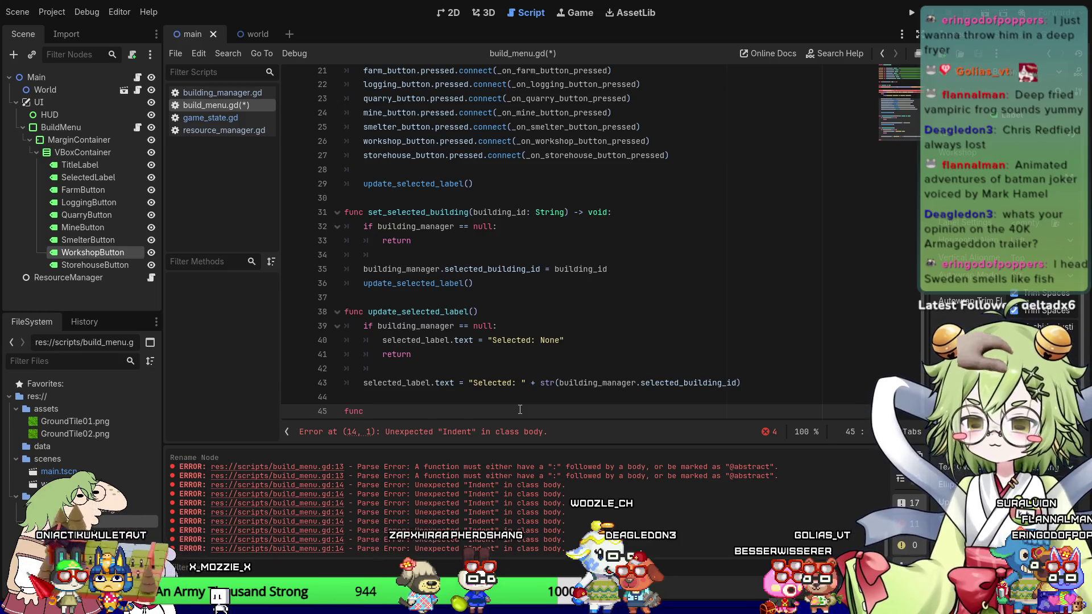
type("_on_farm_button_pressed")
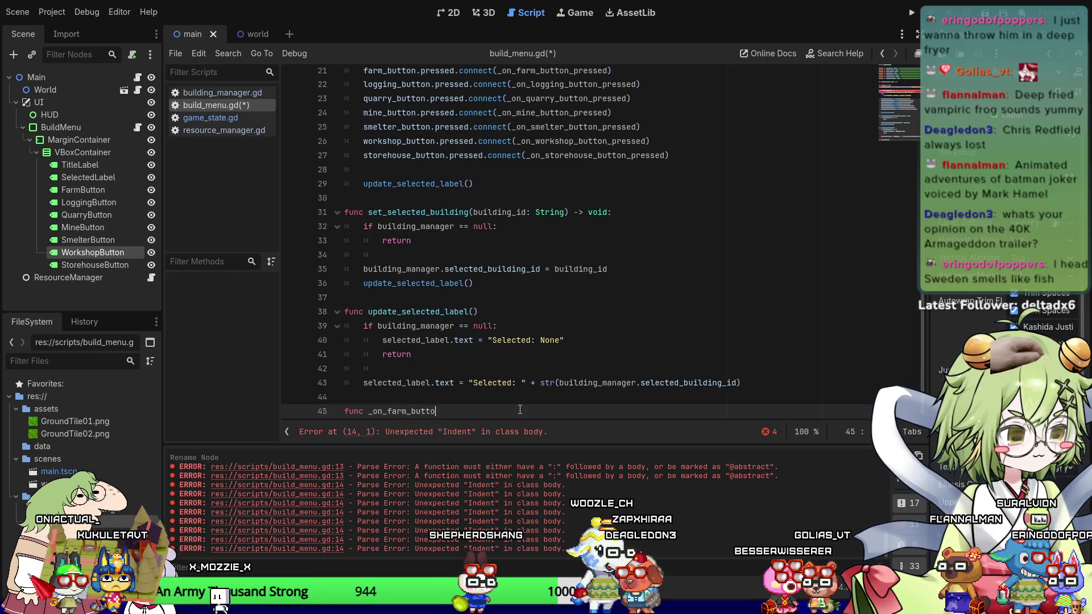
type("() -> void")
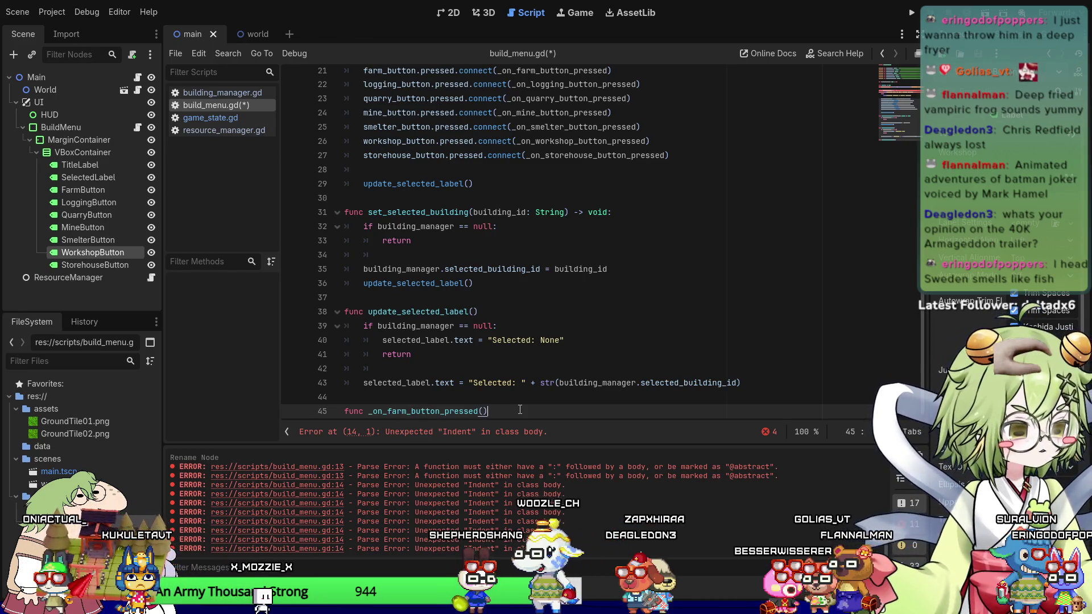
type(":")
Give the farm handler the body set_selected_building("farmstead").
key("Return")
type("set_selected_building(\"farmstead")
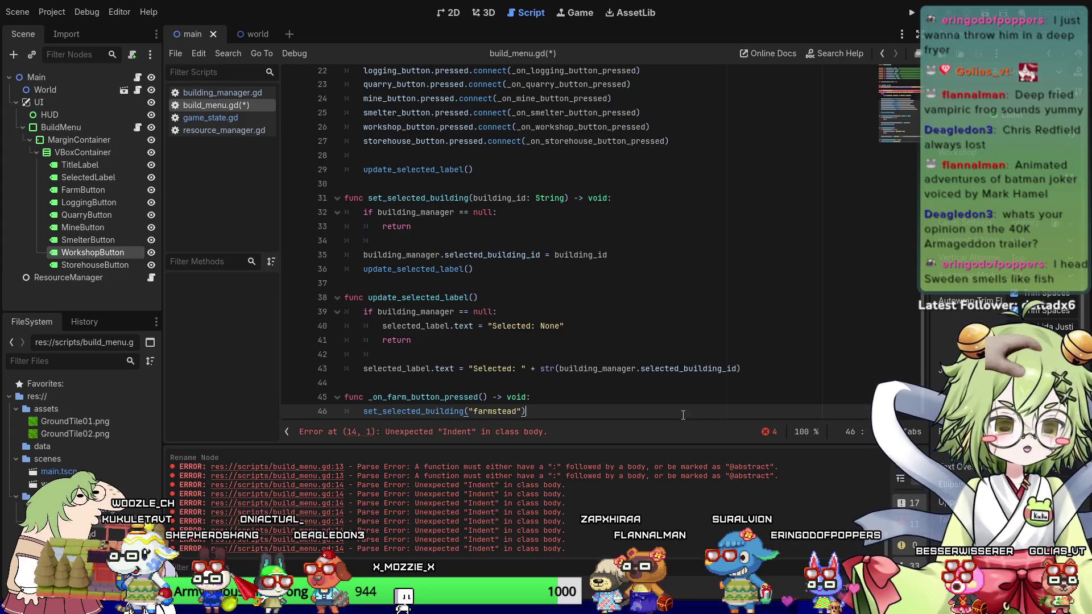
key("Return")
key("Return")
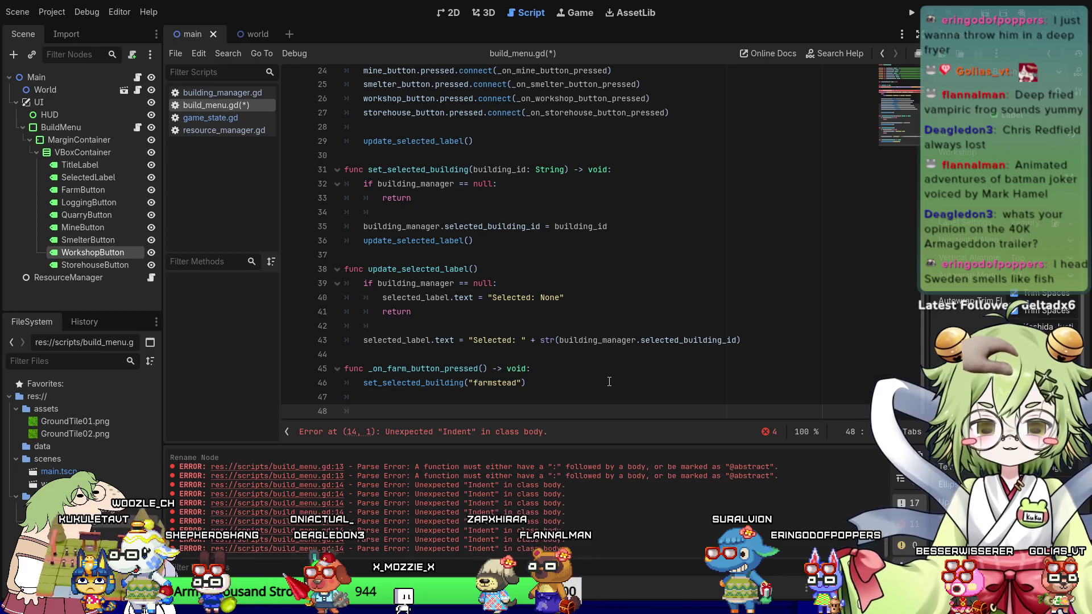
key("BackSpace")
Add _on_logging_button_pressed() selecting "logging_camp" and select its lines.
type("func _on")
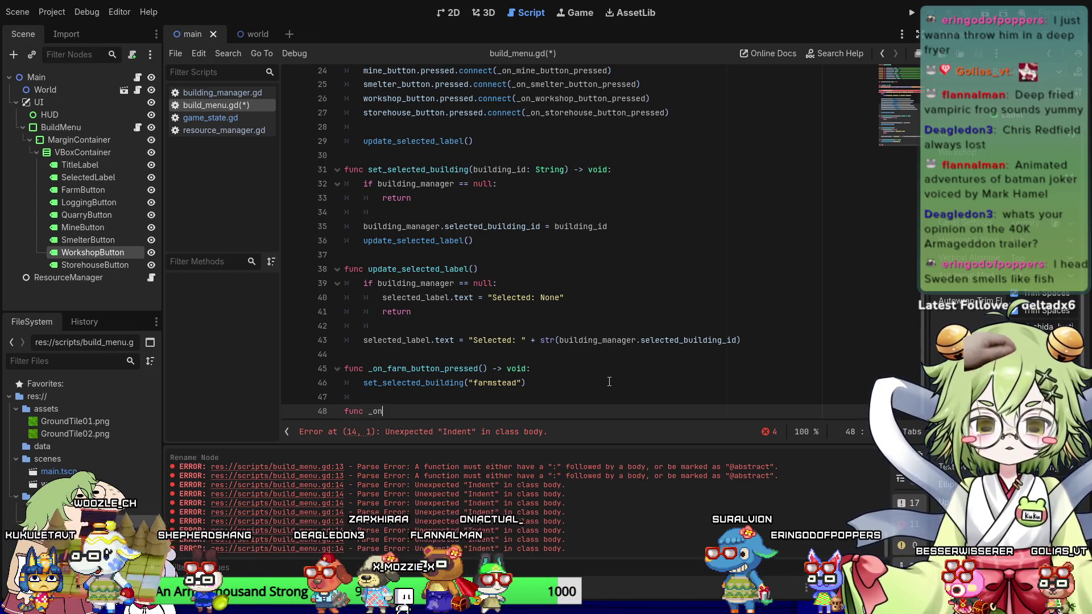
type("_logging_button_pressed() -> void:")
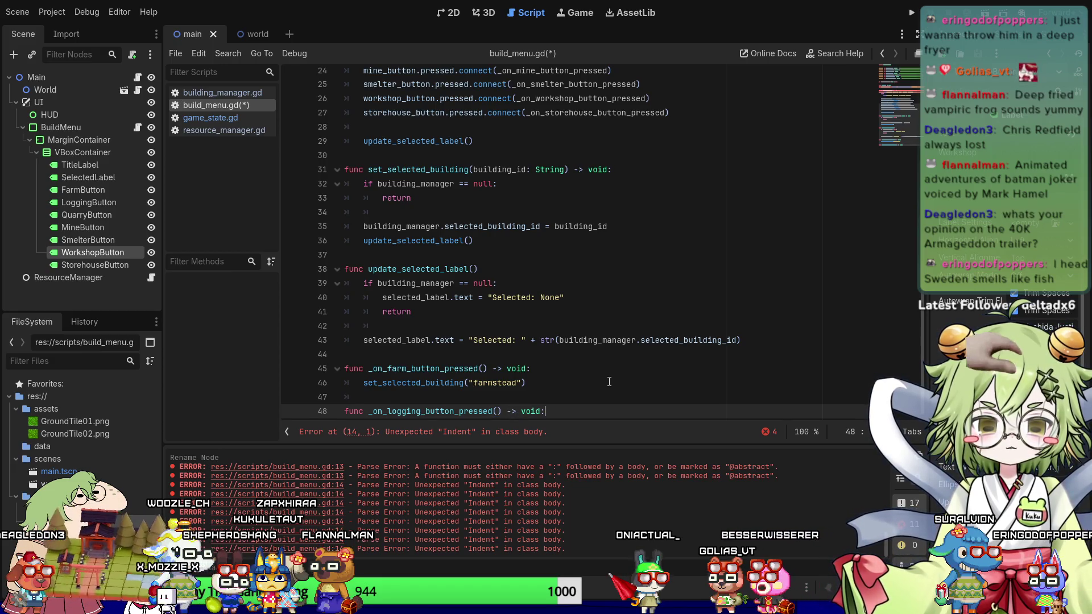
key("Return")
type("set_sele")
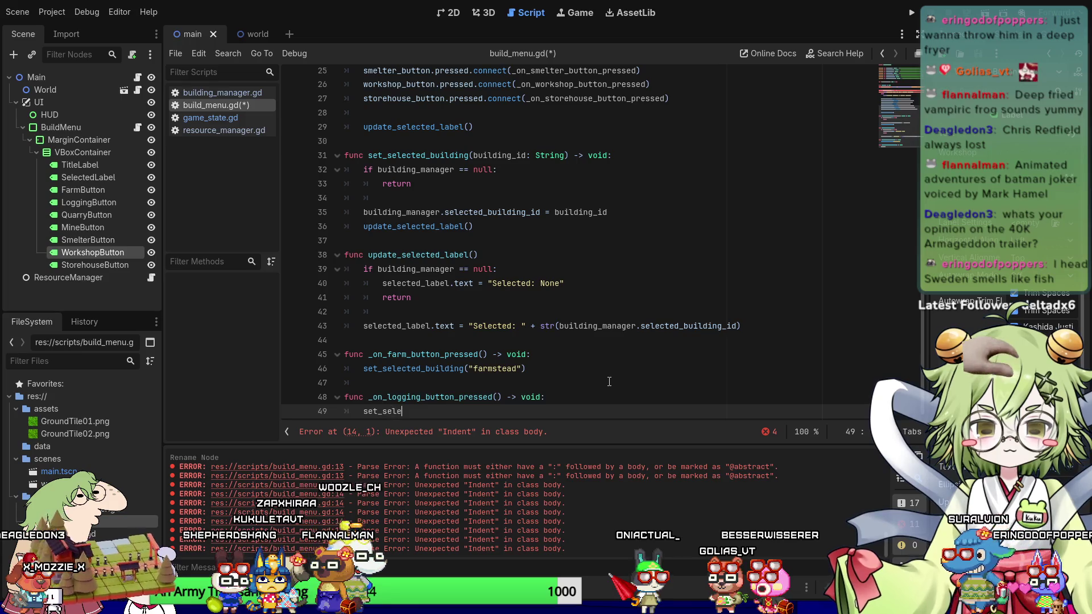
type("cted_build")
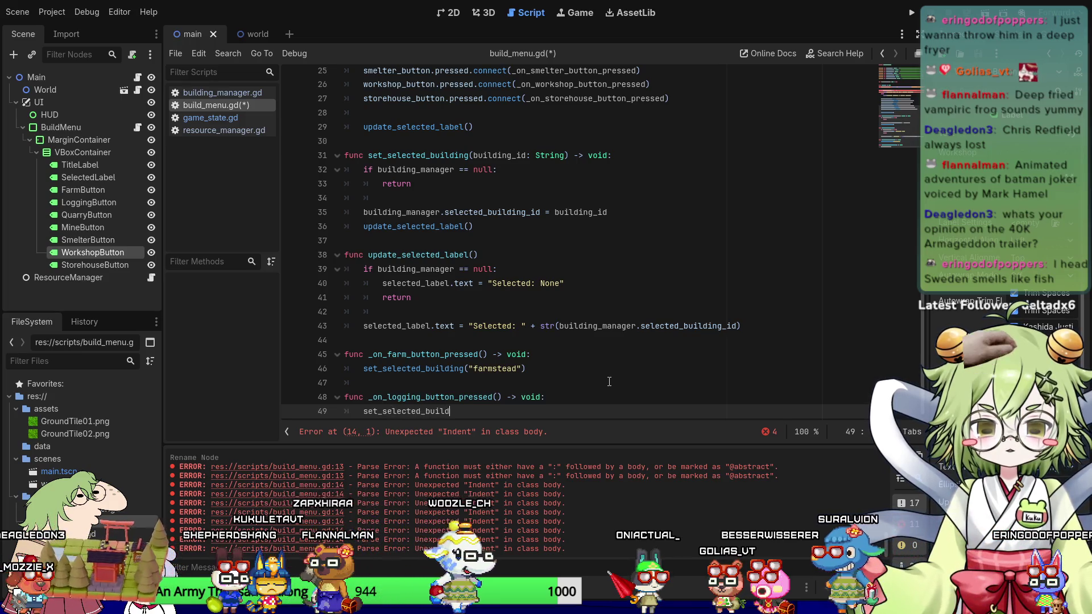
type("logg")
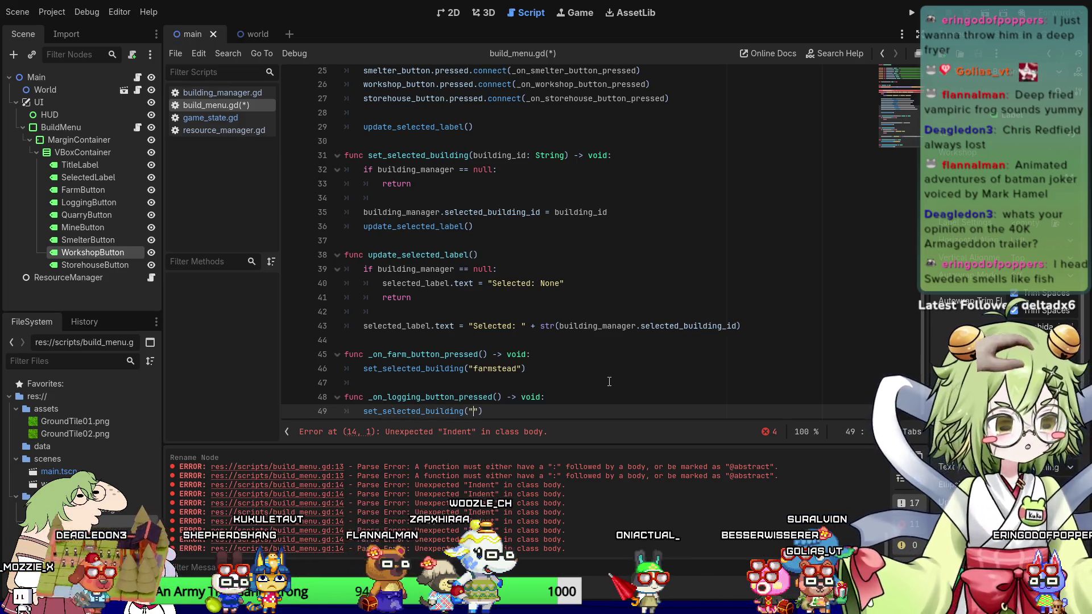
type("i")
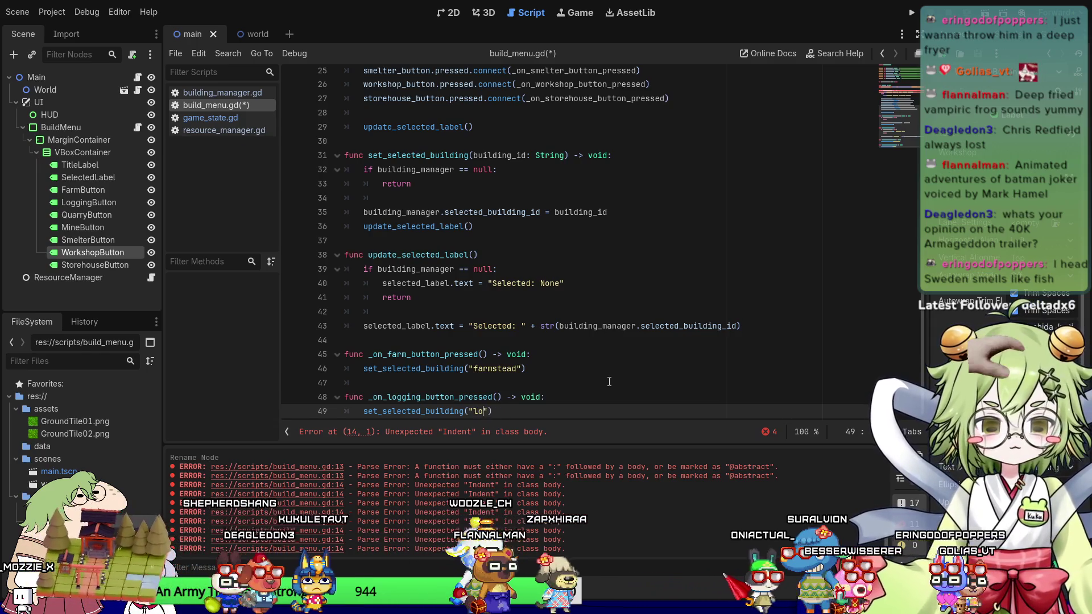
key("Left")
key("Left")
key("Left")
key("shift+Home")
key("shift+Up")
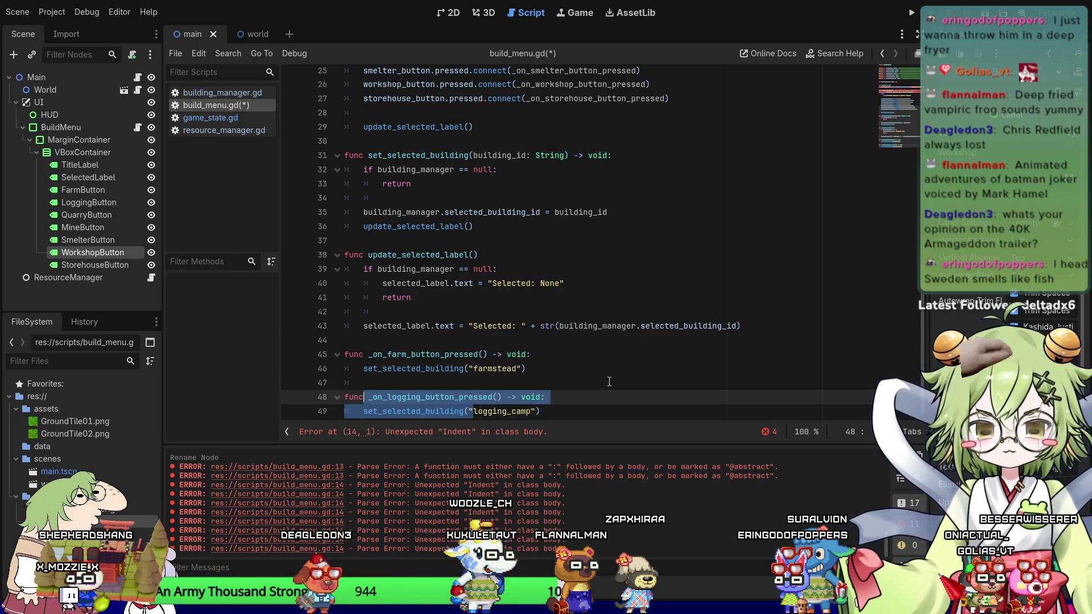
Paste a copy of the logging handler, rename it to _on_quarry_button_pressed, and save.
key("Down")
key("End")
key("Return")
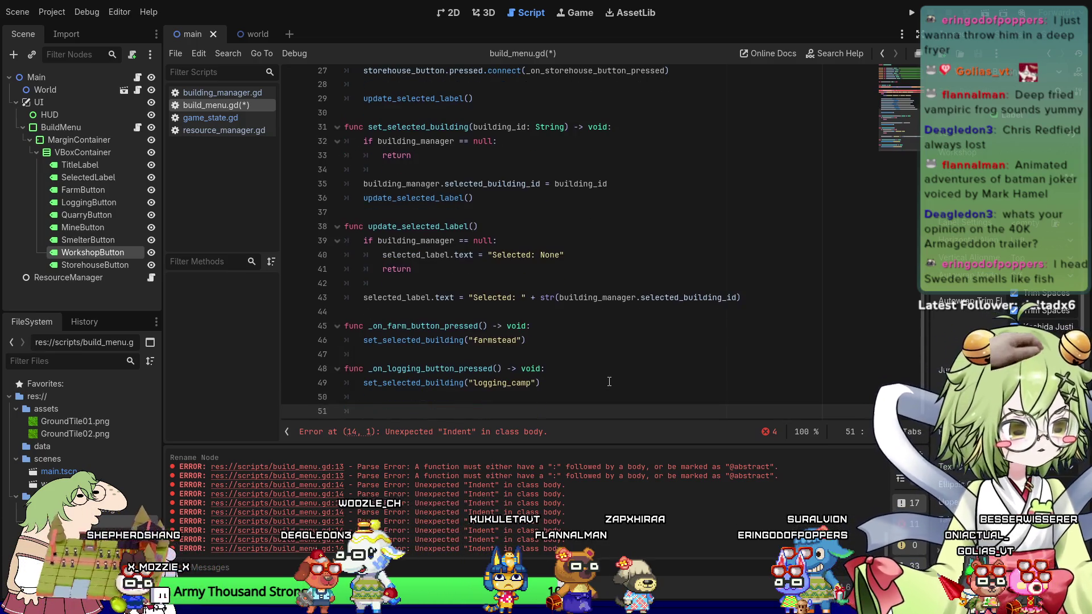
type("func _on_logging_button_pressed() -> void: \tset_selected_building(\"")
key("Up")
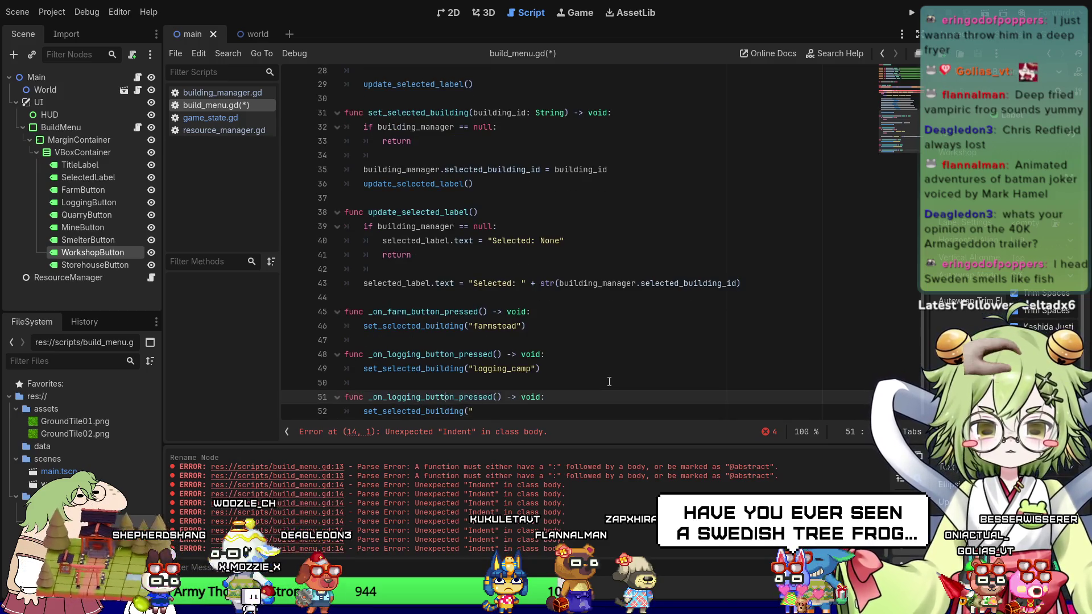
key("BackSpace")
key("BackSpace")
key("BackSpace")
type("quarry")
key("ctrl+s")
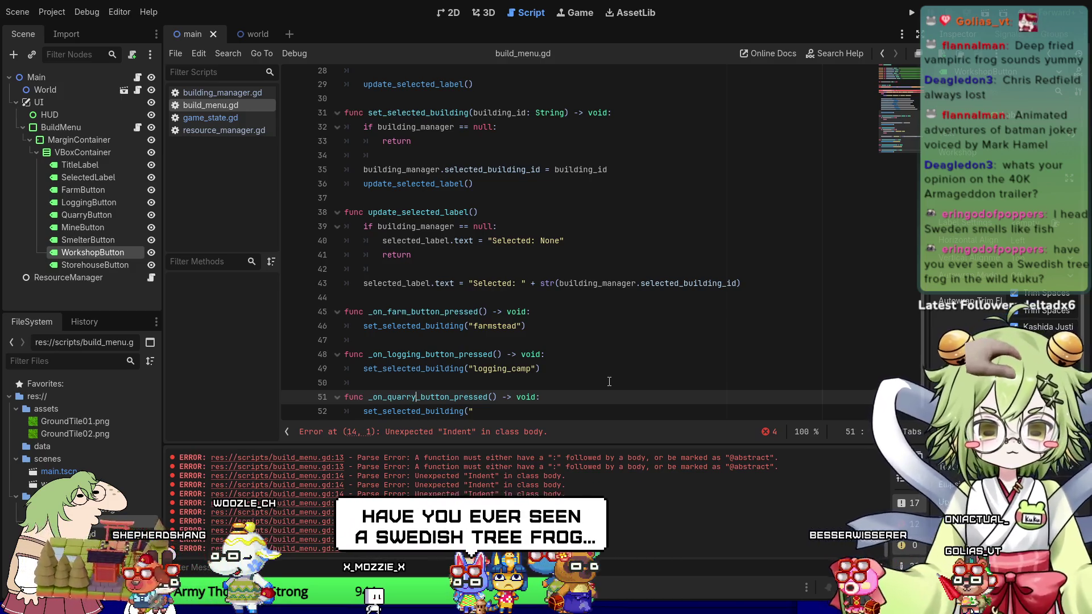
Paste another handler copy and turn it into _on_mine_button_pressed selecting "mine".
key("Down")
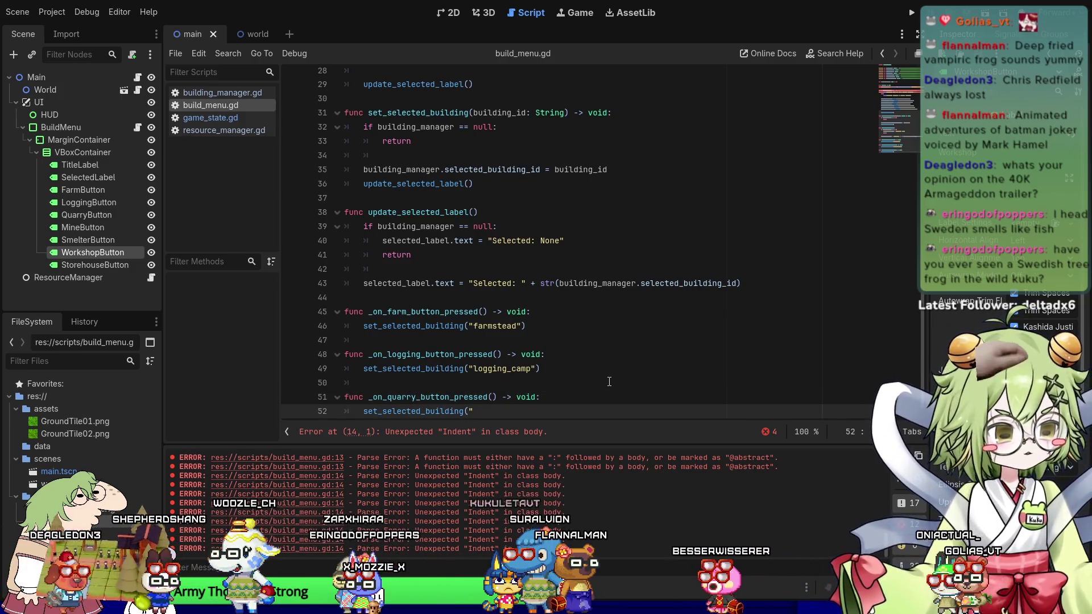
key("Return")
key("Return")
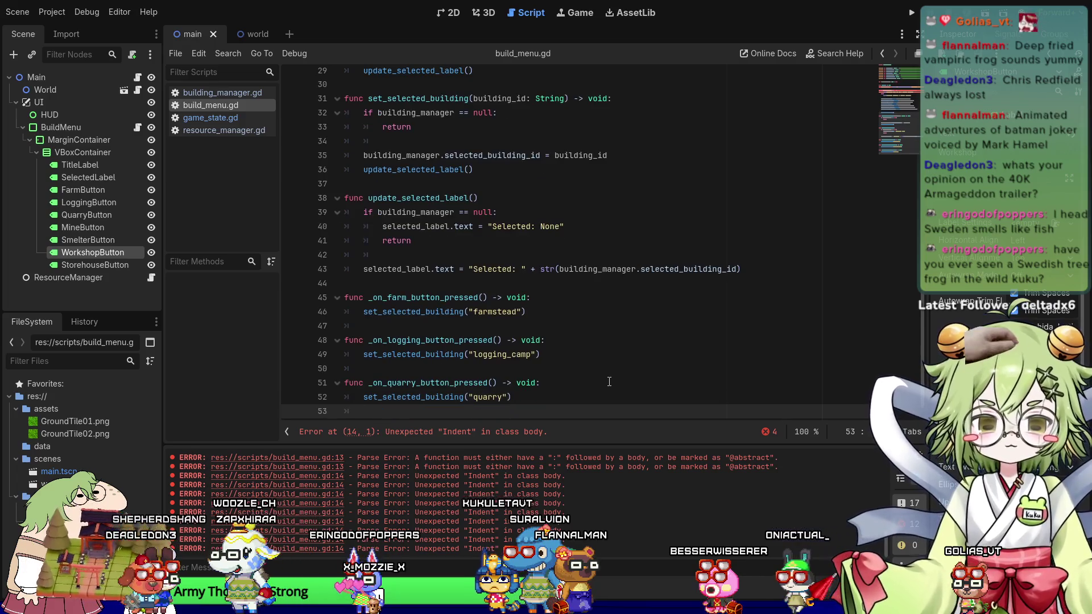
type("func _on_logging_button_pressed() -> void: \tset_selected_building(\"")
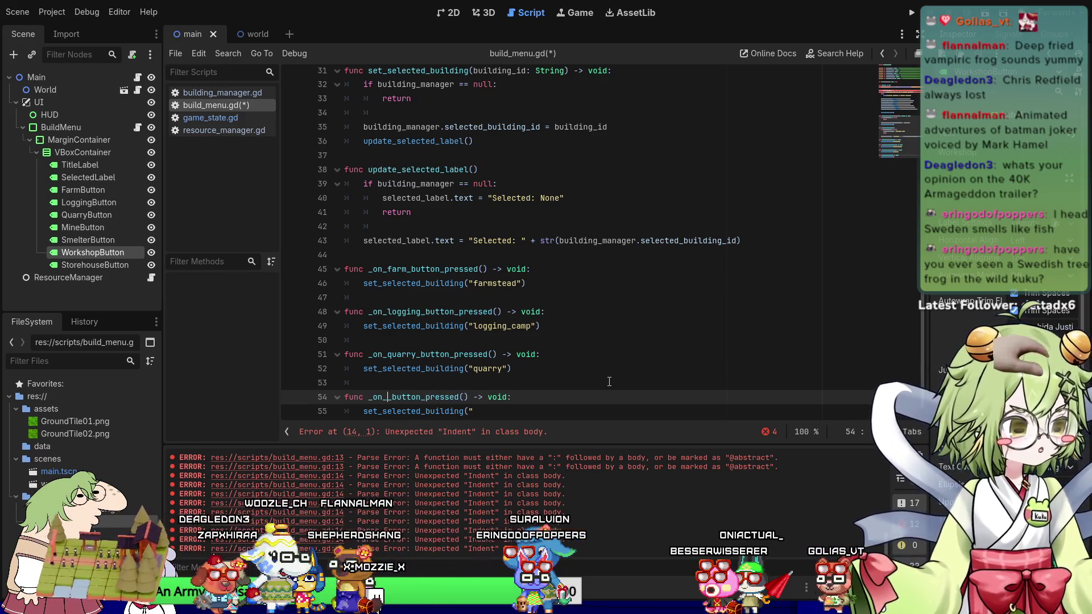
key("Down")
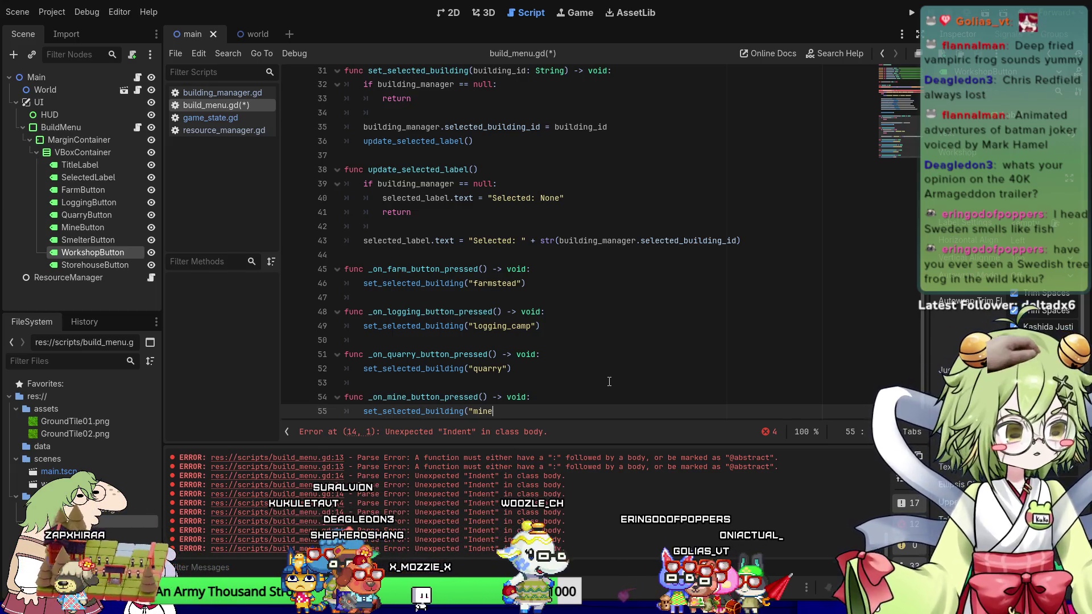
type("\")")
key("Return")
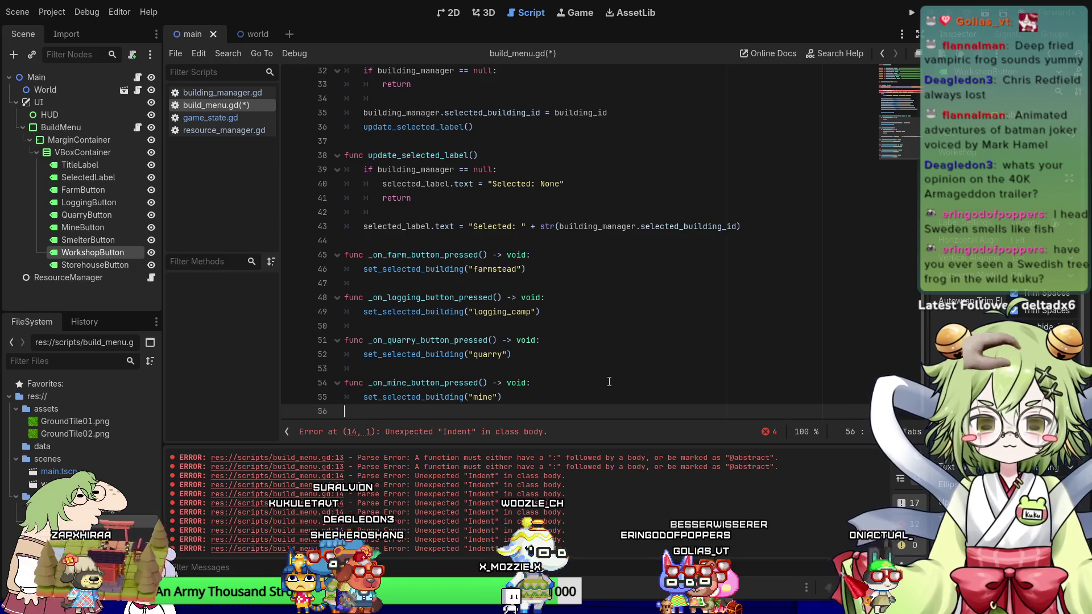
Paste one more handler stub below the mine handler, placing the caret in its name.
key("Return")
type("func _on_logging_button_pressed() -> void:")
key("Return")
type("set_selected_building(\"")
key("Up")
key("Left")
key("Left")
key("Left")
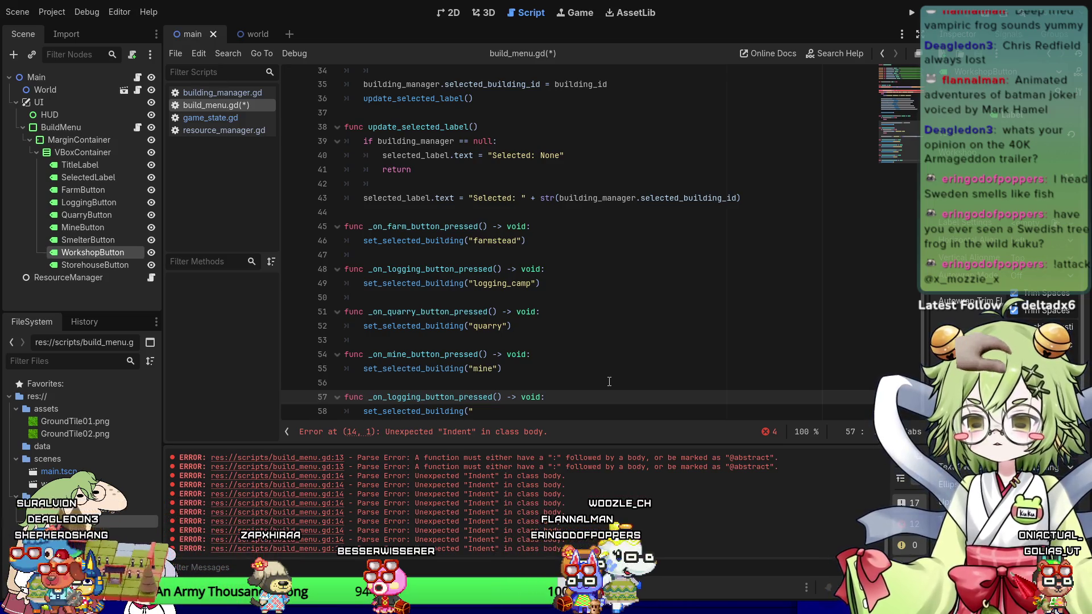
Turn the copied stub into _on_smelter_button_pressed selecting "smelter".
key("Right")
key("Right")
key("Left")
key("Left")
key("BackSpace")
key("BackSpace")
key("BackSpace")
key("BackSpace")
key("BackSpace")
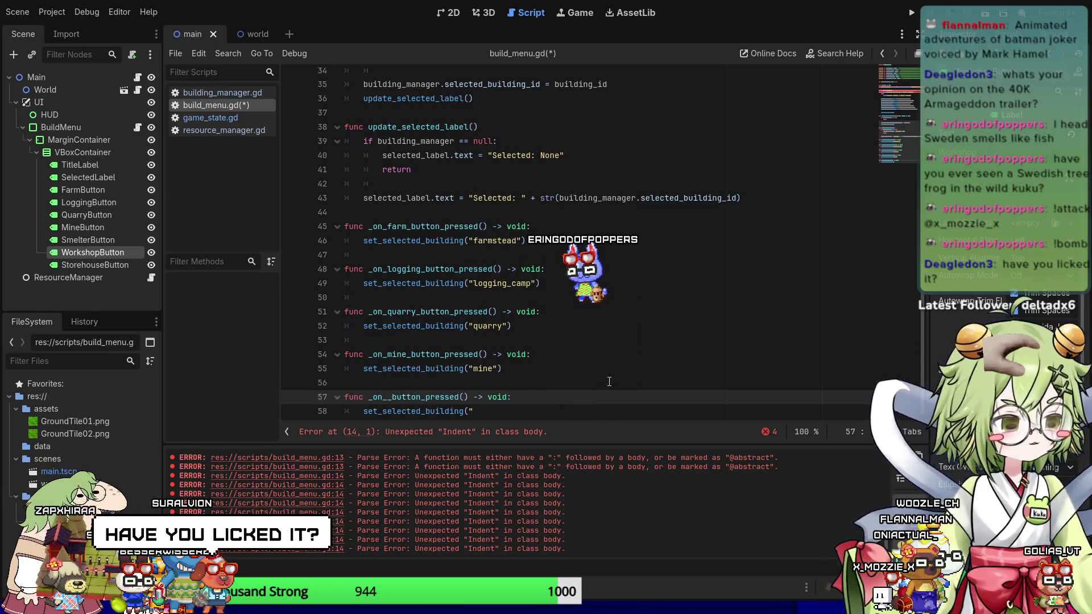
type("smelter")
key("Down")
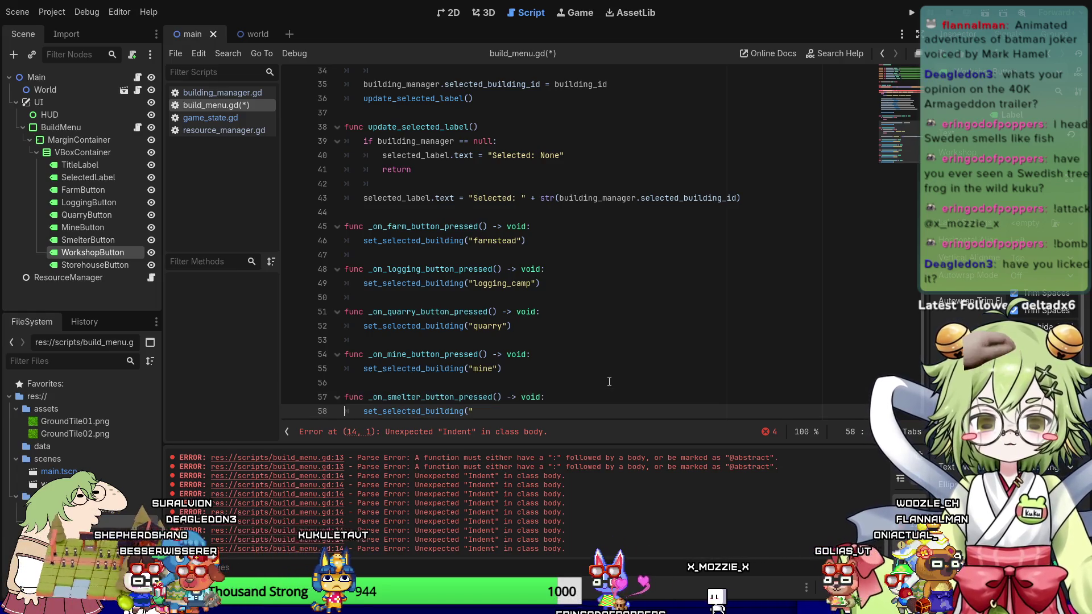
key("End")
type("smelter\")")
key("Return")
key("Return")
key("BackSpace")
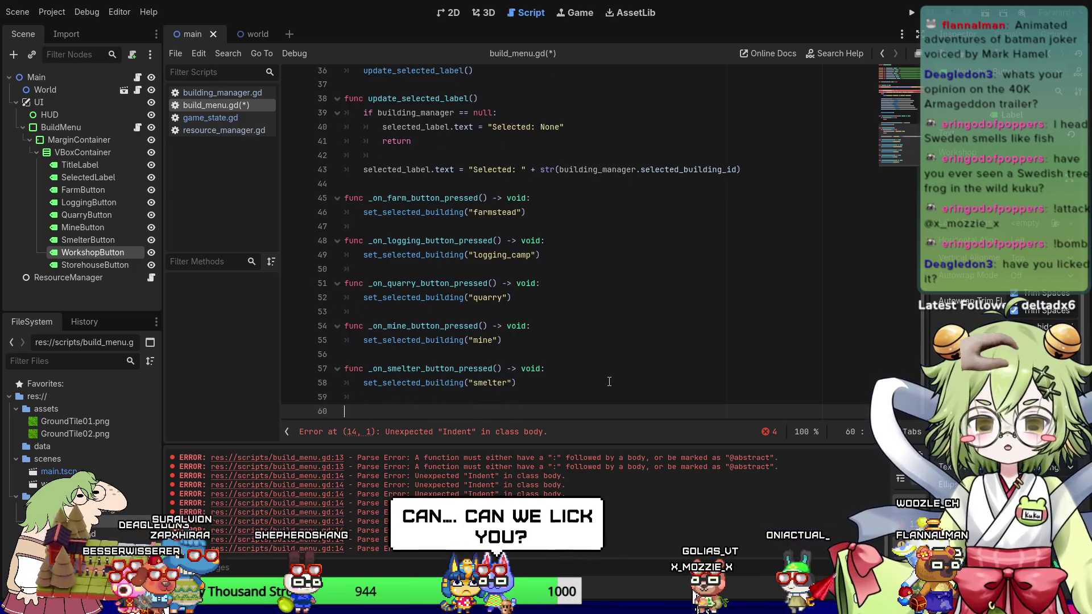
Paste another handler and rename it _on_workshop_button_pressed selecting "workshop".
type("func _on_logging_button_pressed() -> void: \tset_selected_building(\"")
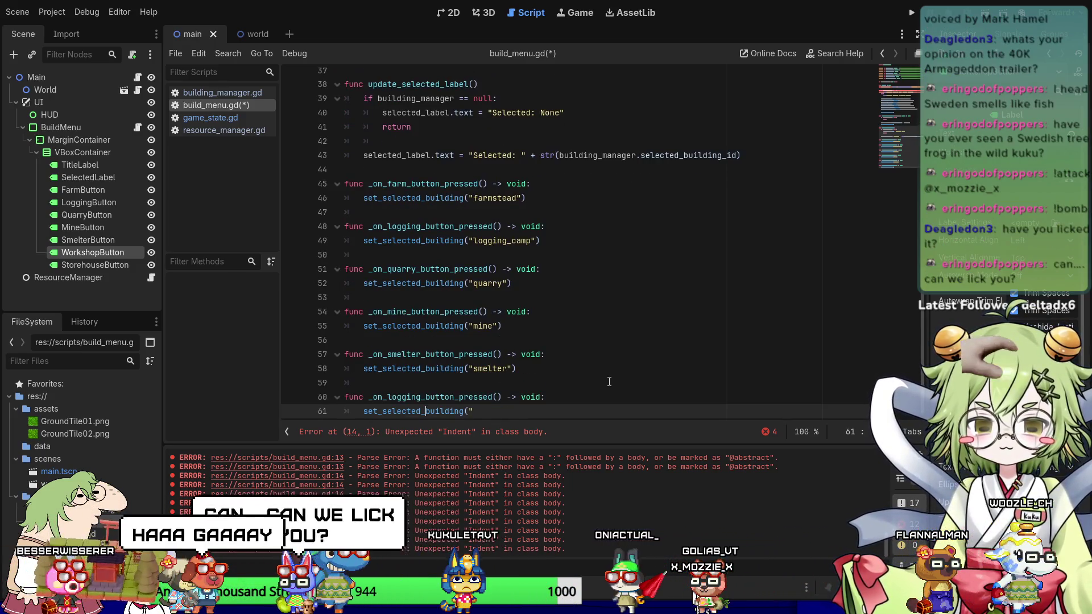
key("Up")
key("BackSpace")
key("BackSpace")
key("BackSpace")
type("workshop")
key("Down")
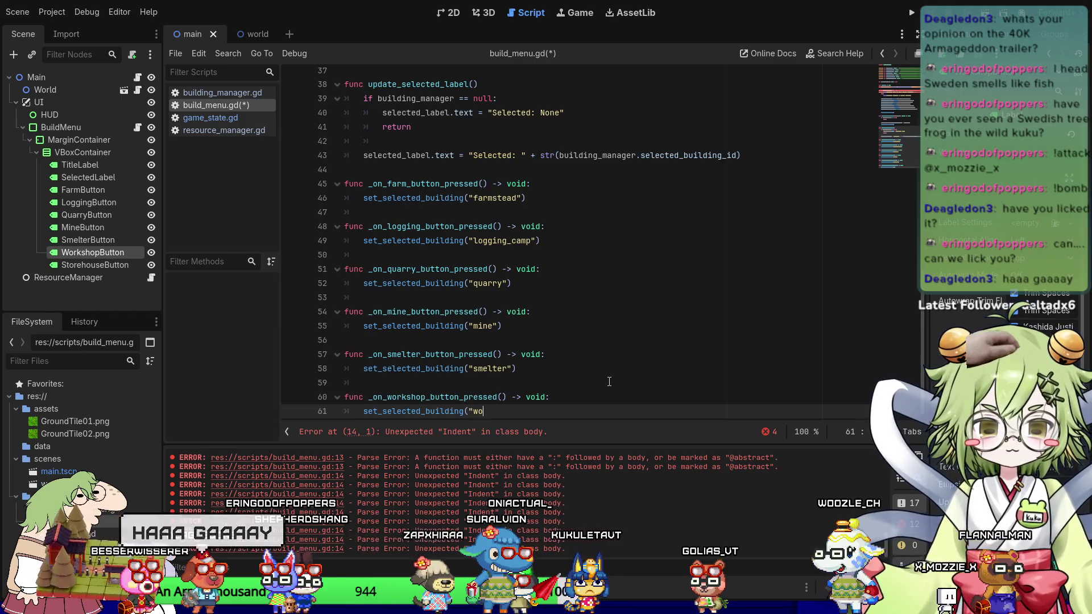
key("Return")
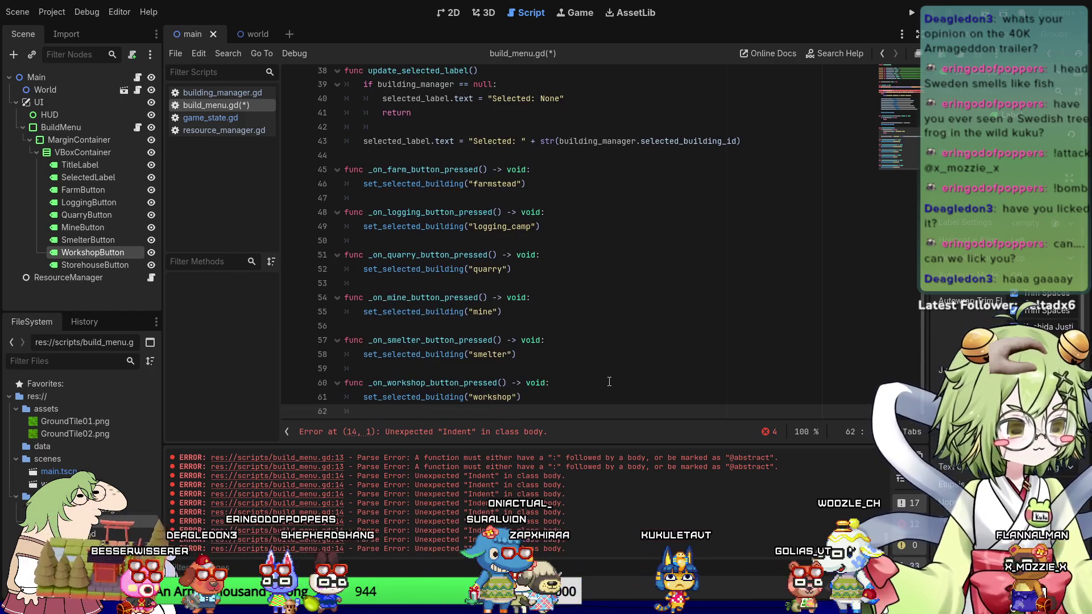
Add _on_storehouse_button_pressed selecting "storehouse" from another pasted copy.
key("Return")
type("func _on_logging_button_pressed() -> void:")
key("Return")
type("set_selected_building(\"")
key("Up")
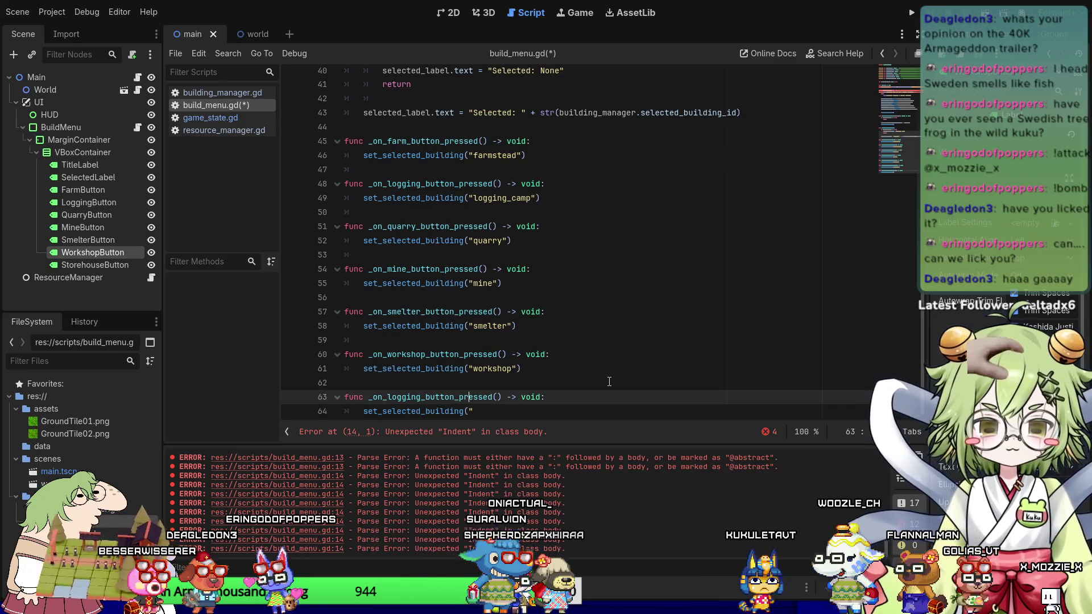
key("BackSpace")
key("BackSpace")
key("BackSpace")
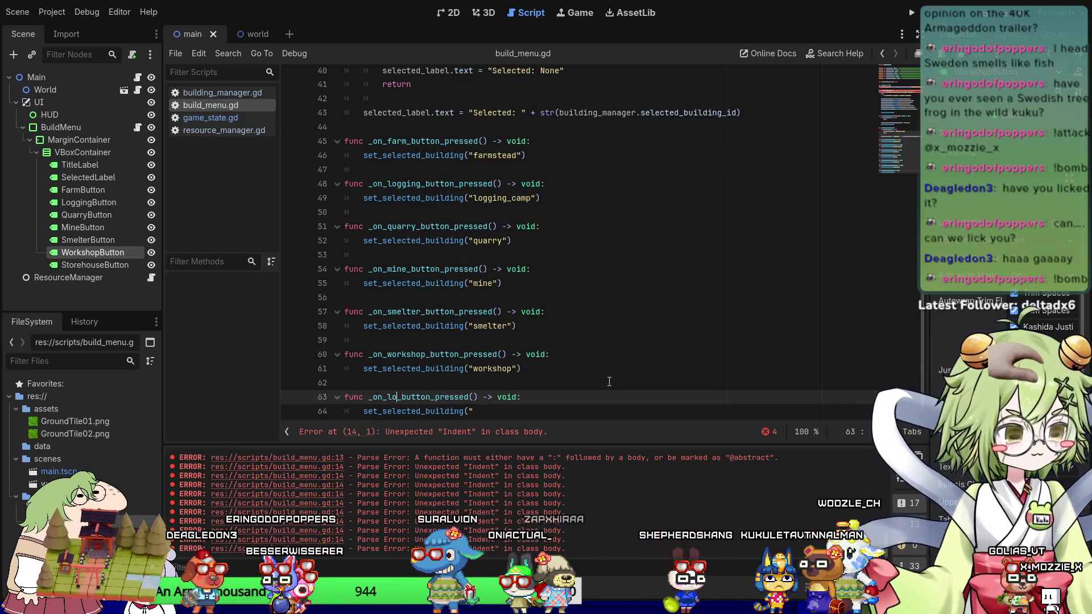
key("BackSpace")
type("storehouse")
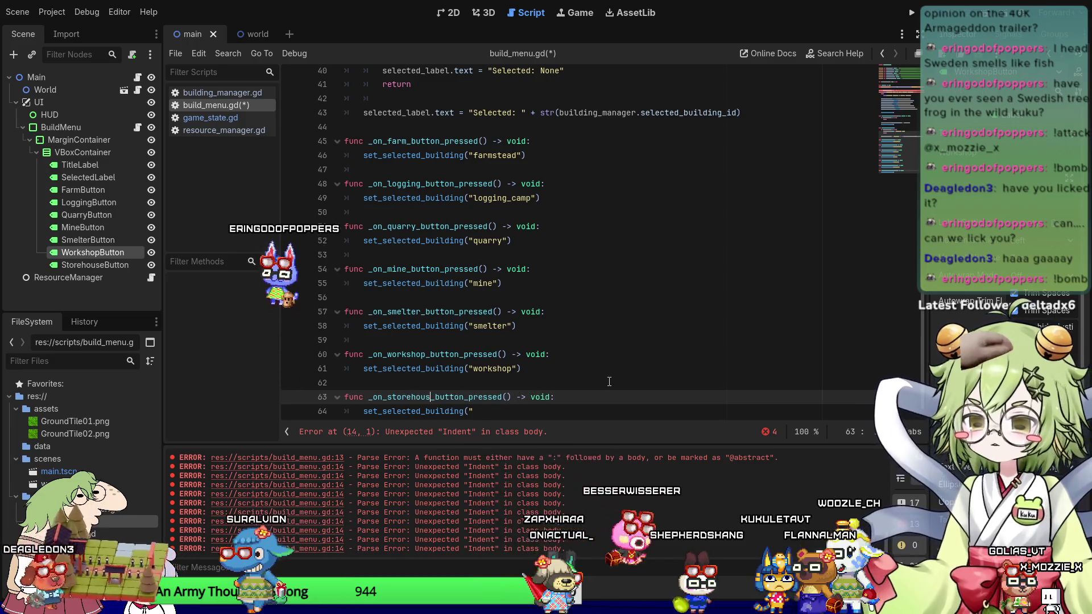
key("Down")
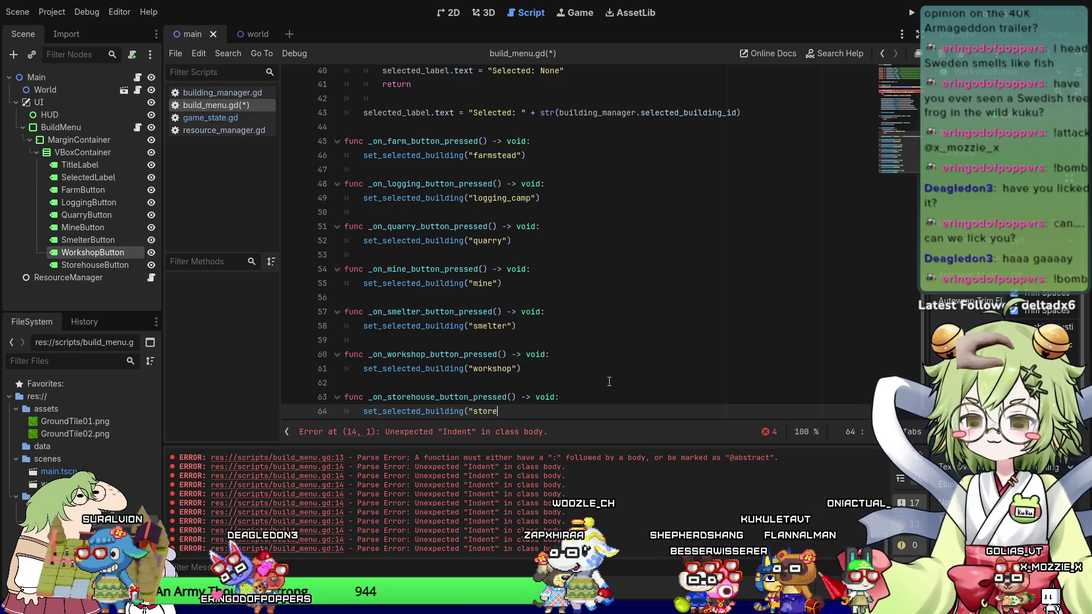
type("house\")")
key("Return")
key("Return")
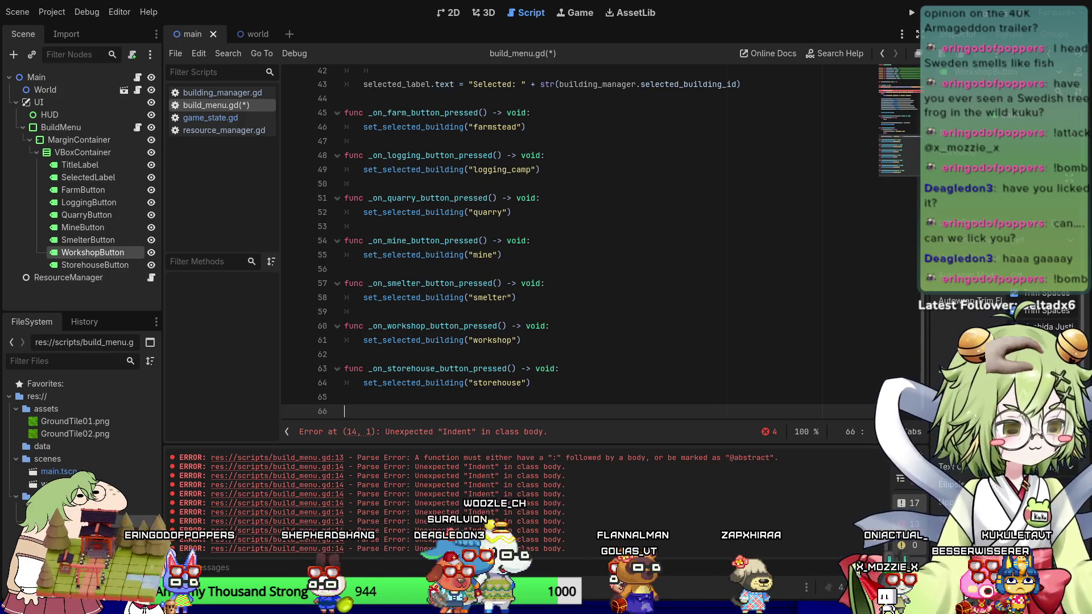
Remove the extra trailing empty line and save build_menu.gd.
key("BackSpace")
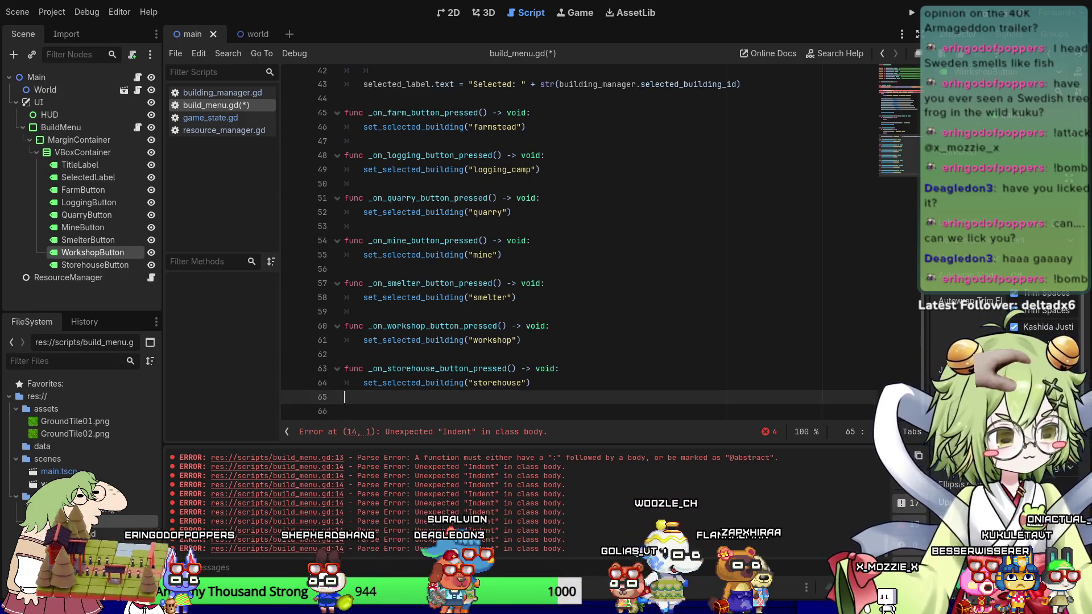
key("Left")
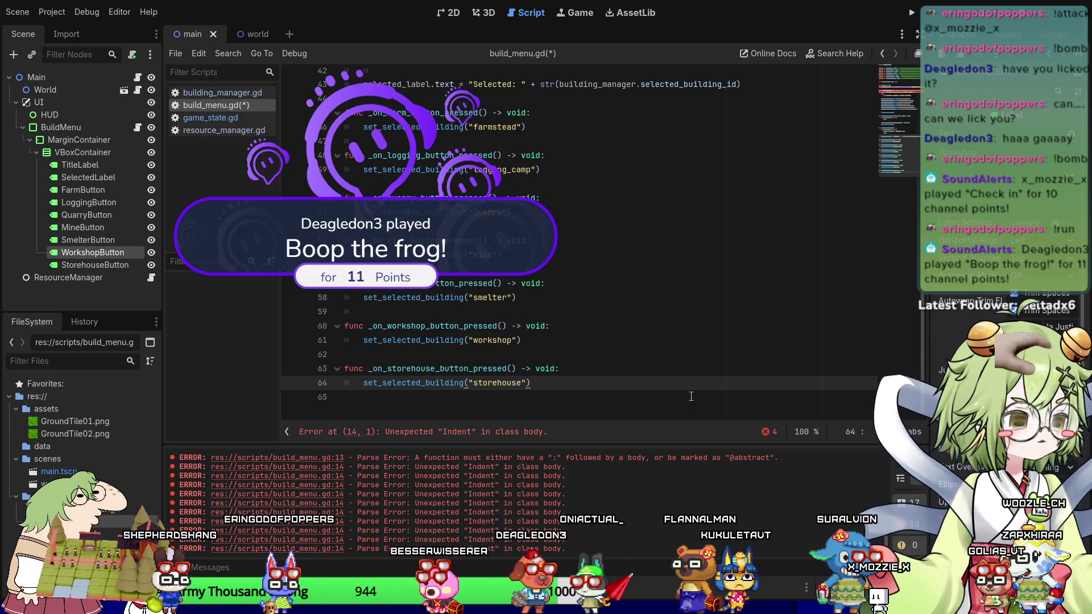
left_click(375, 311)
key("ctrl+s")
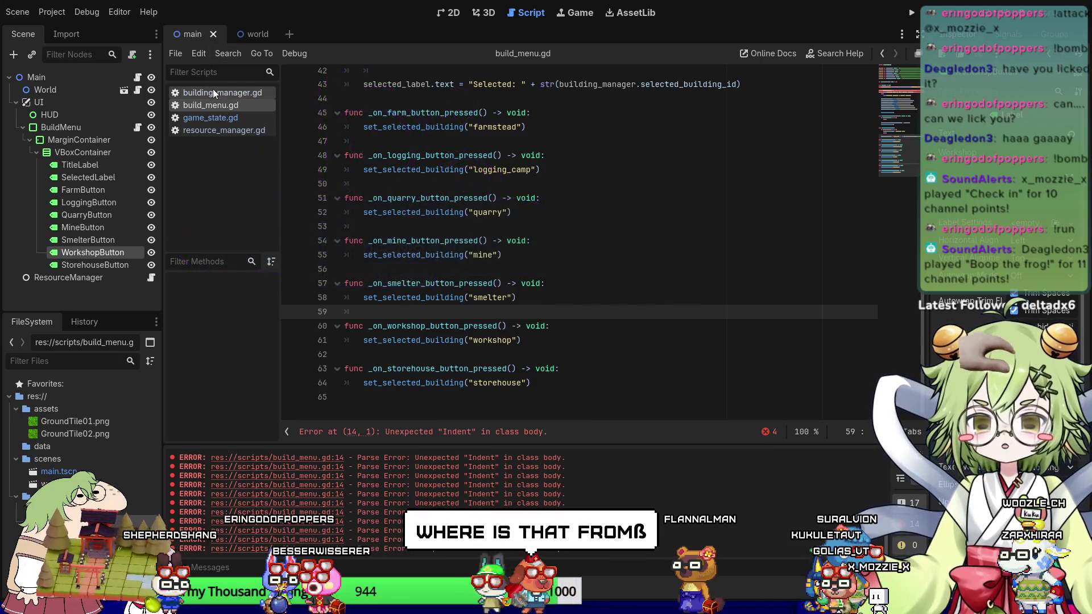
Return to build_menu.gd from building_manager.gd, go to line 14, and run the project with F5.
left_click(215, 91)
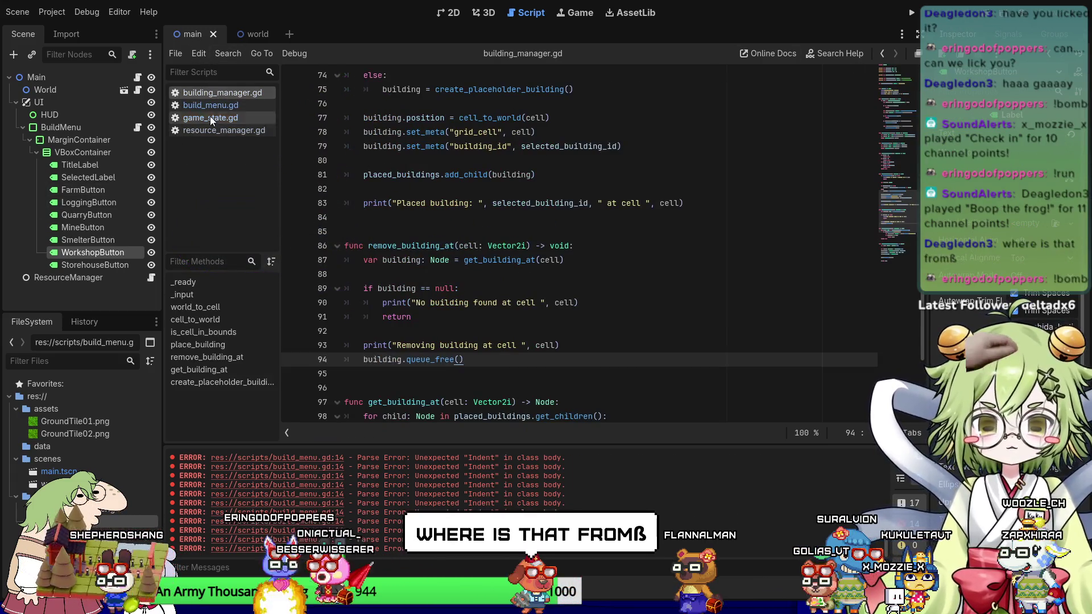
left_click(229, 103)
scroll(656, 230, "up", 10)
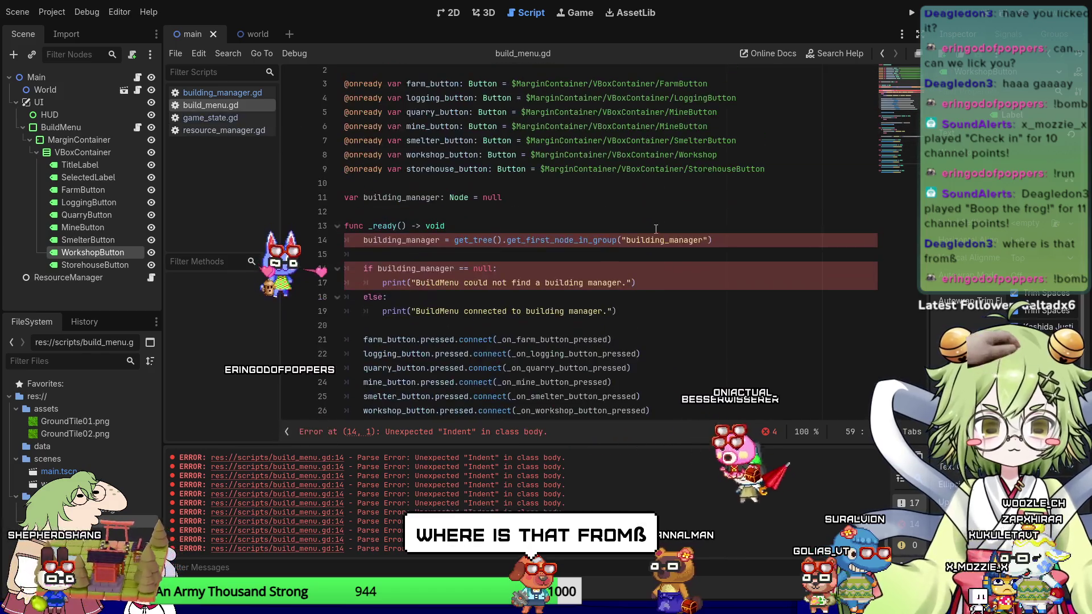
left_click(460, 283)
left_click(498, 240)
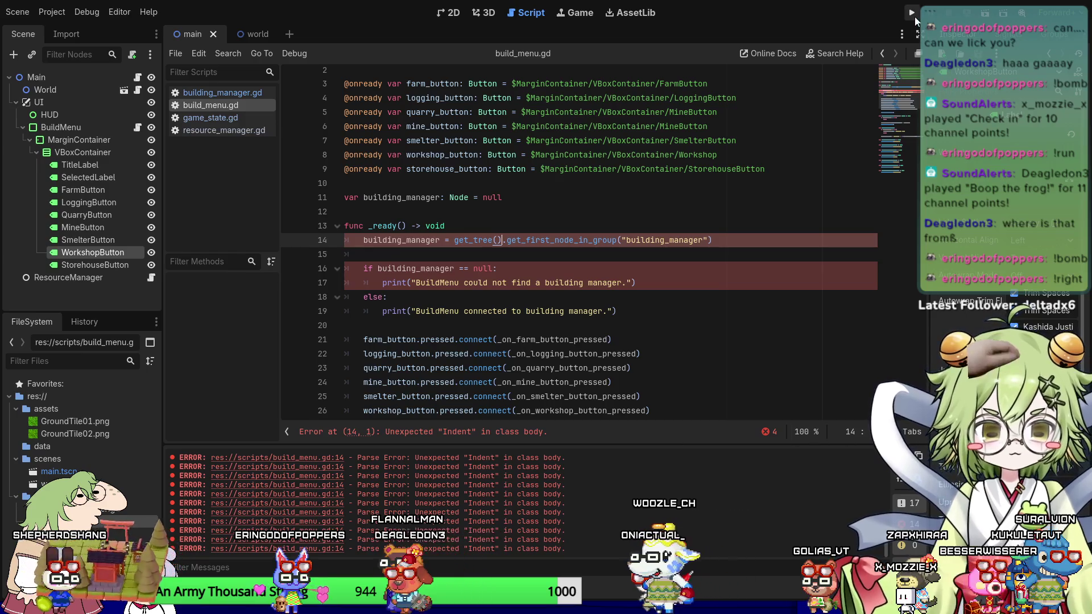
key("F5")
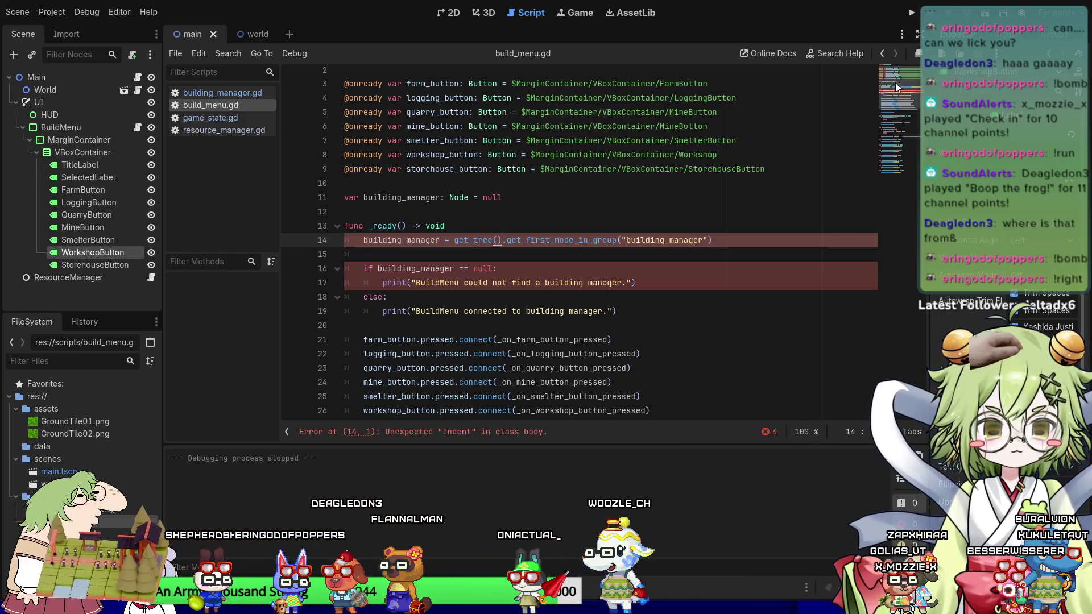
Show the script error list, jump to line 14, and redo the empty line 15 below it.
left_click(775, 429)
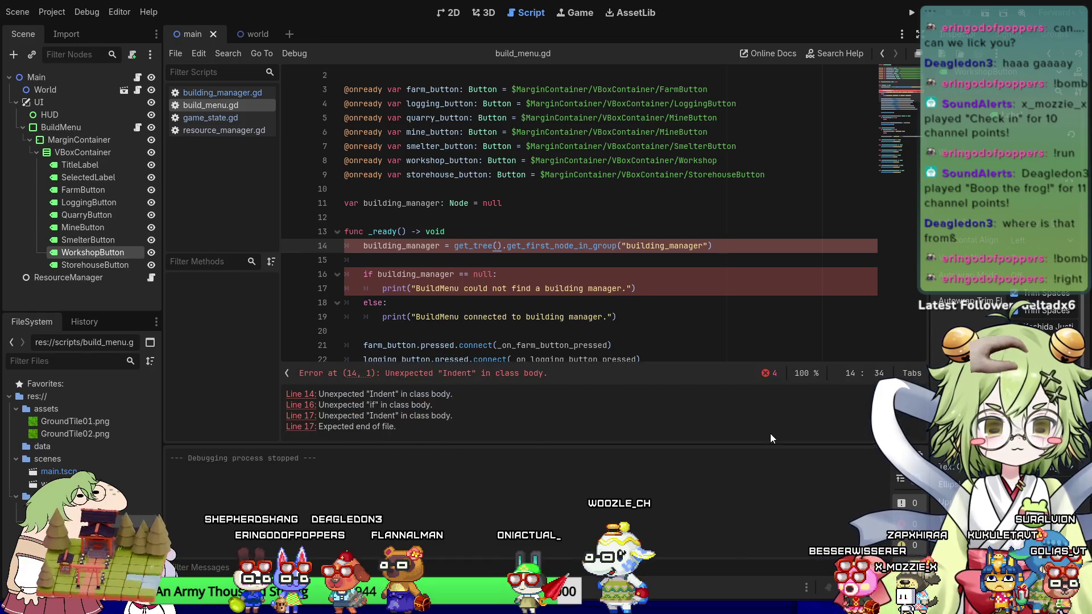
left_click(302, 396)
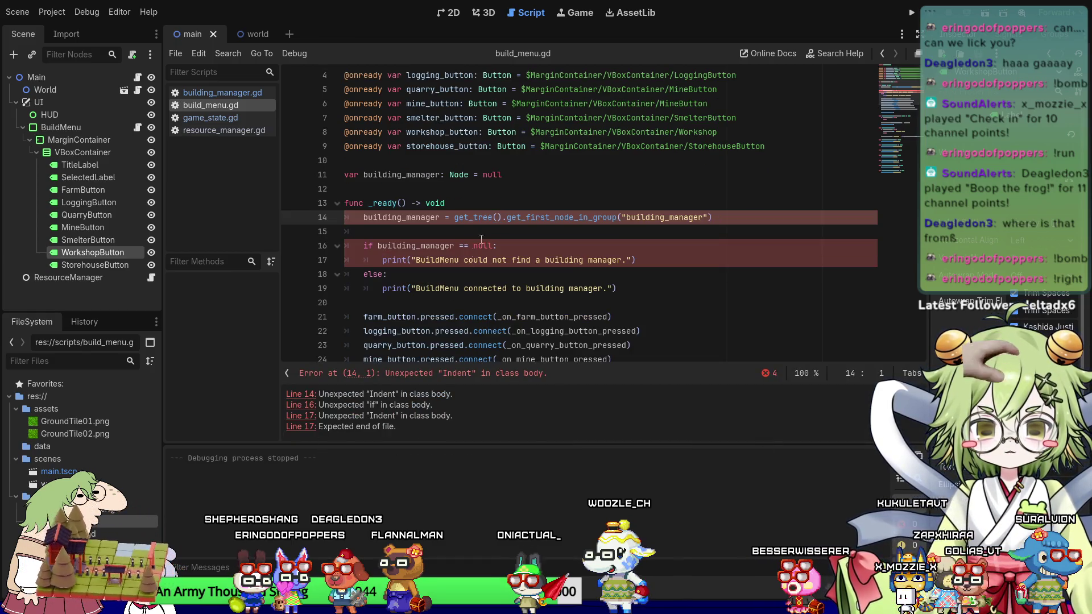
key("Right")
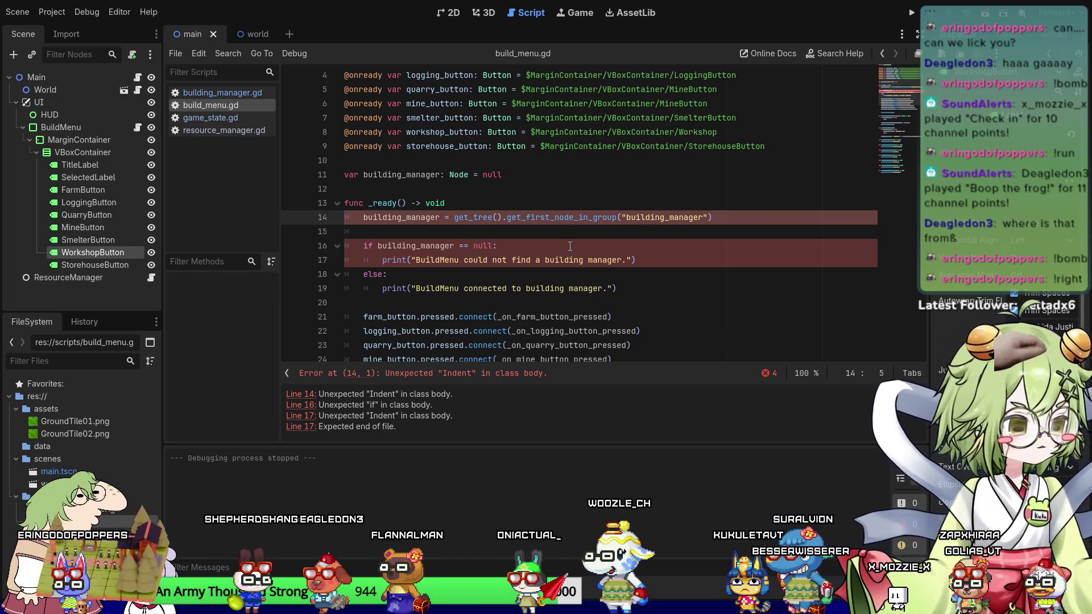
key("Down")
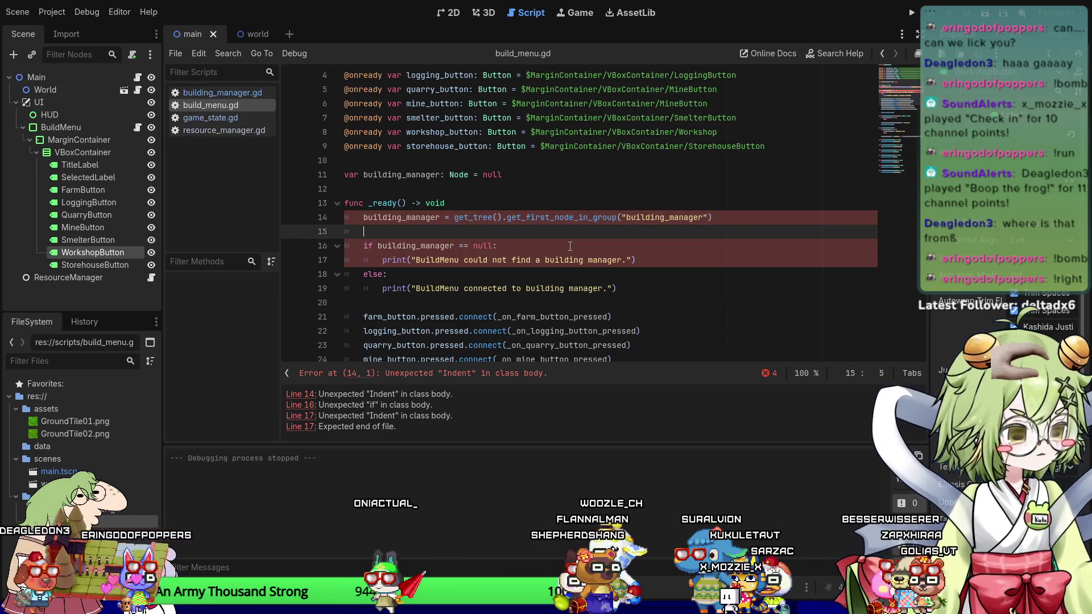
key("Down")
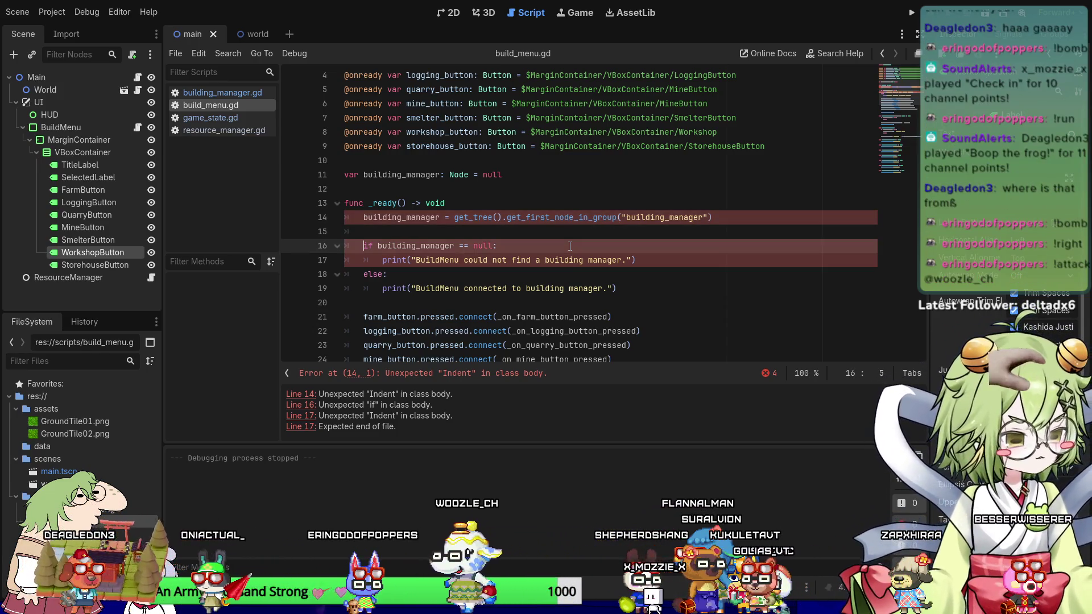
key("Up")
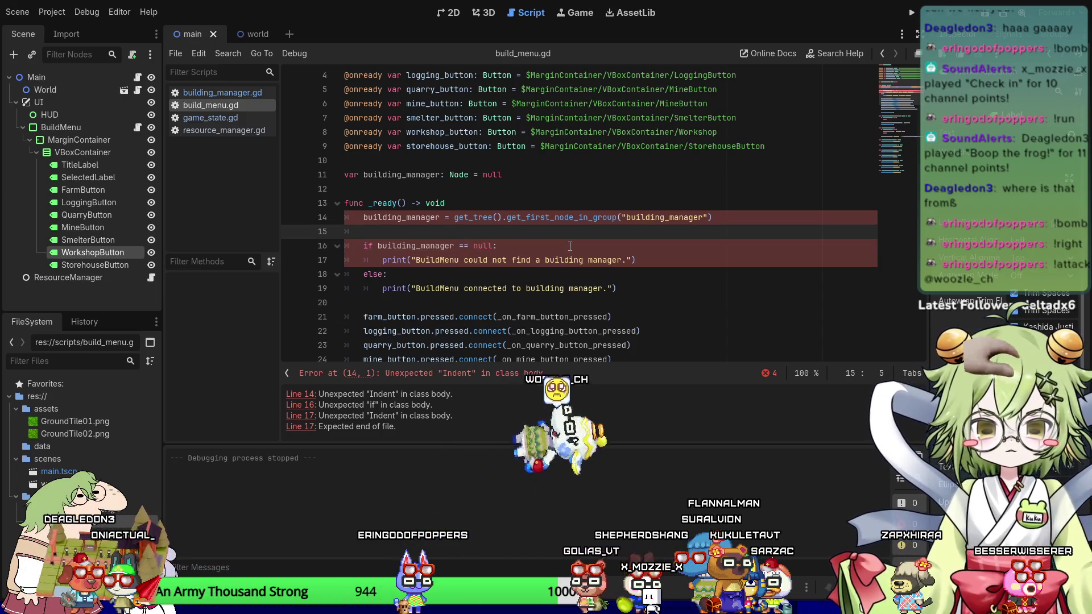
key("BackSpace")
key("BackSpace")
key("Return")
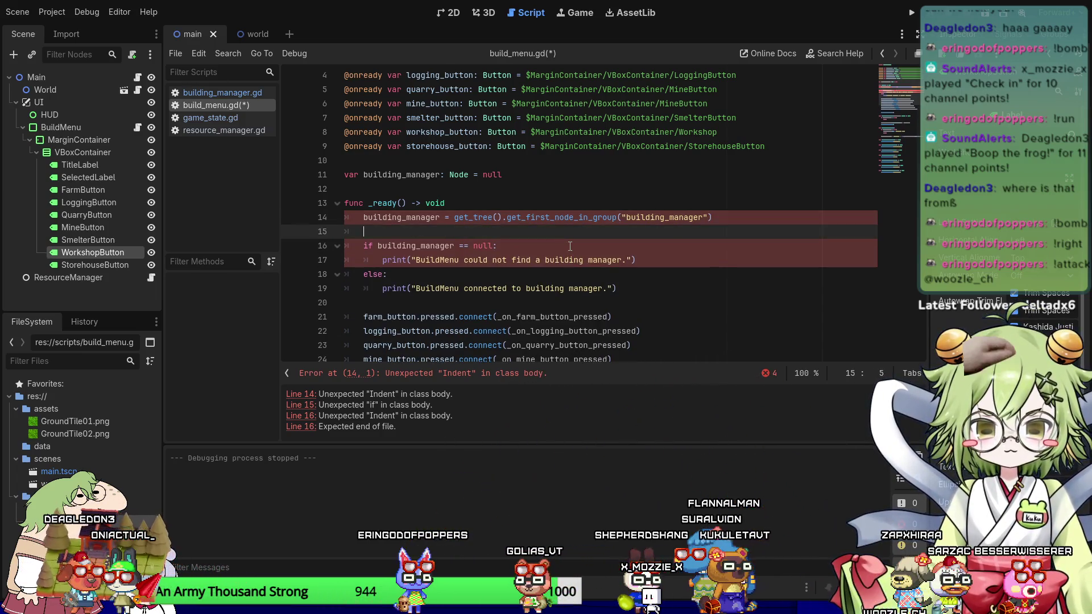
key("Down")
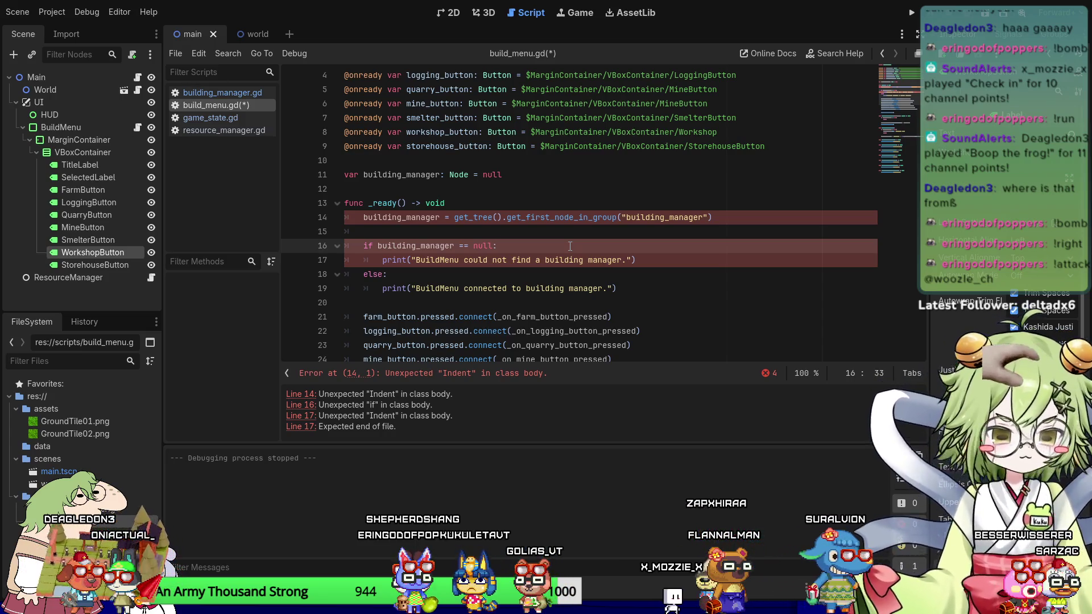
key("Down")
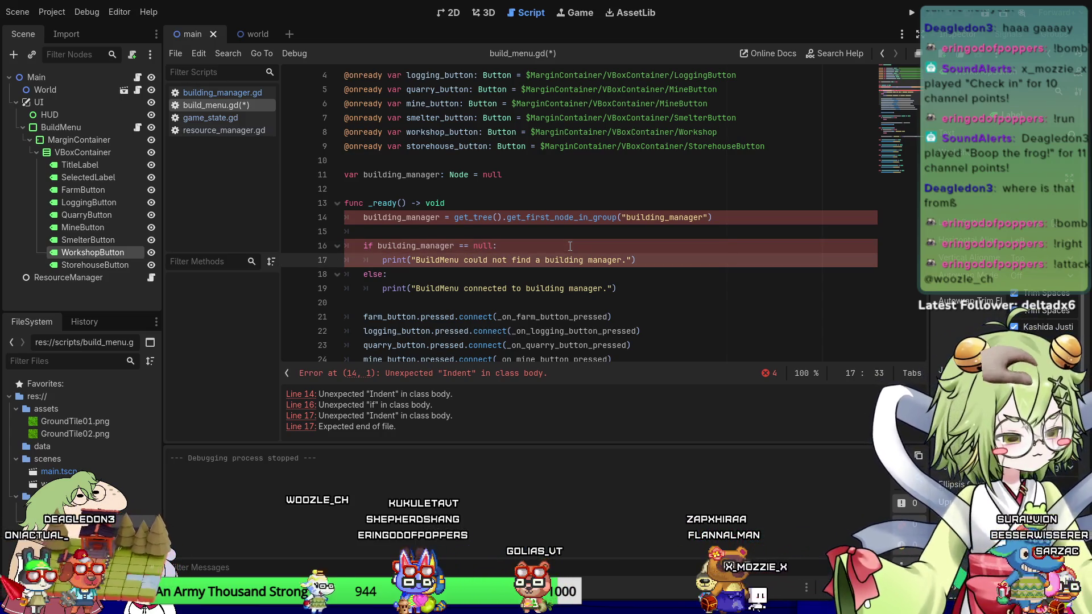
key("Down")
key("Down")
key("End")
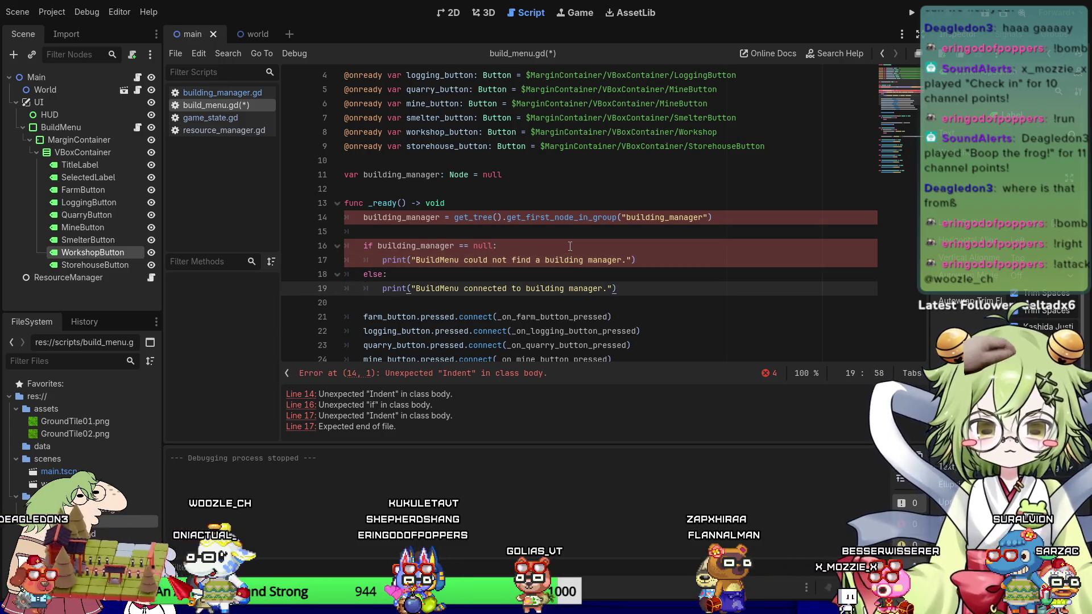
Add the missing colon to the _ready() header on line 13 and save.
left_click(445, 227)
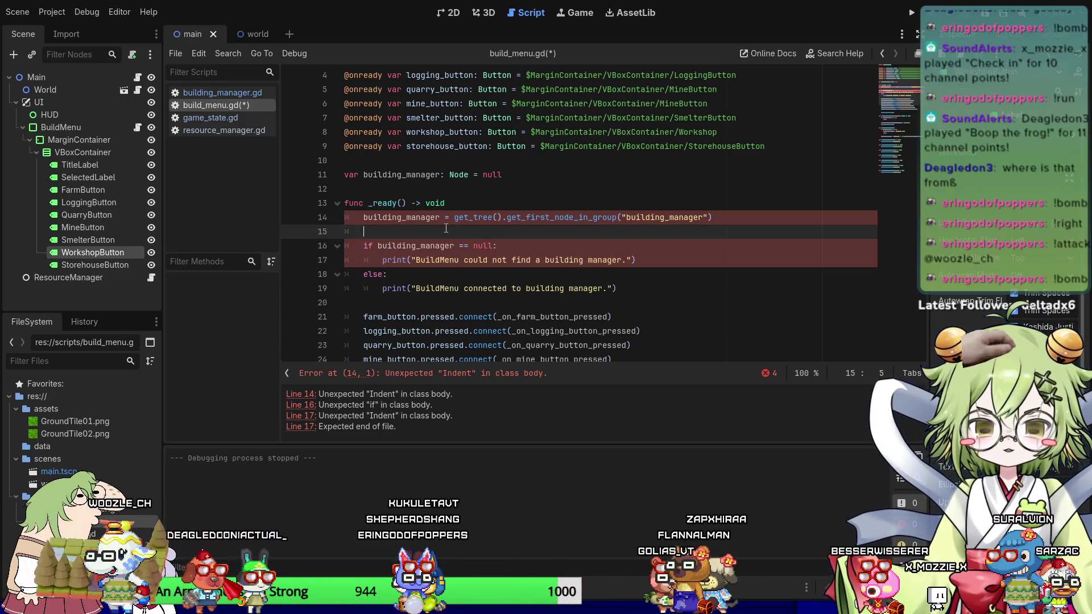
key("Up")
key("BackSpace")
key("Tab")
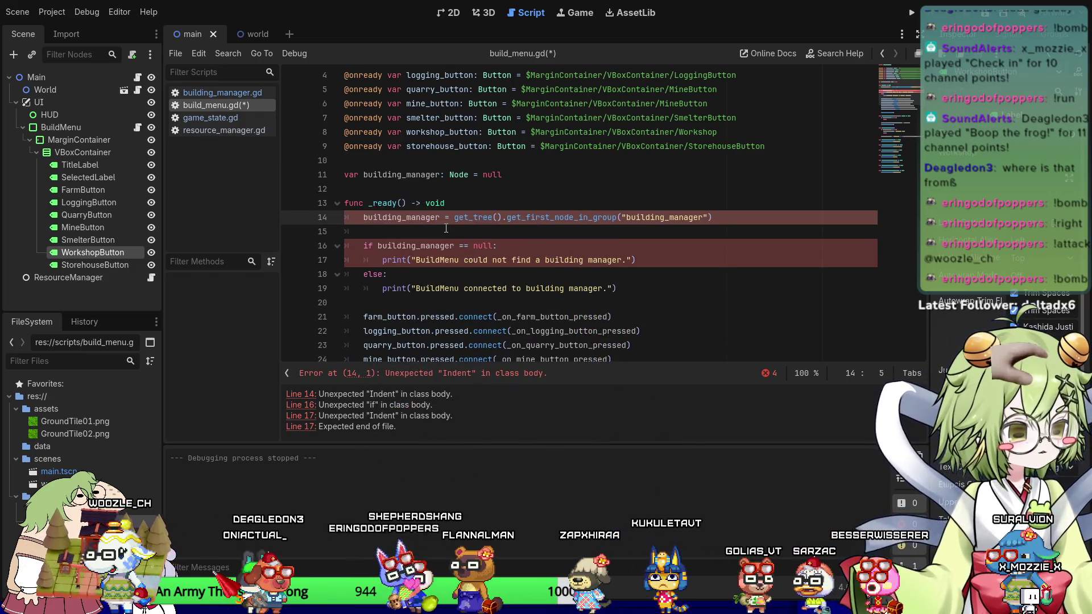
key("Up")
key("End")
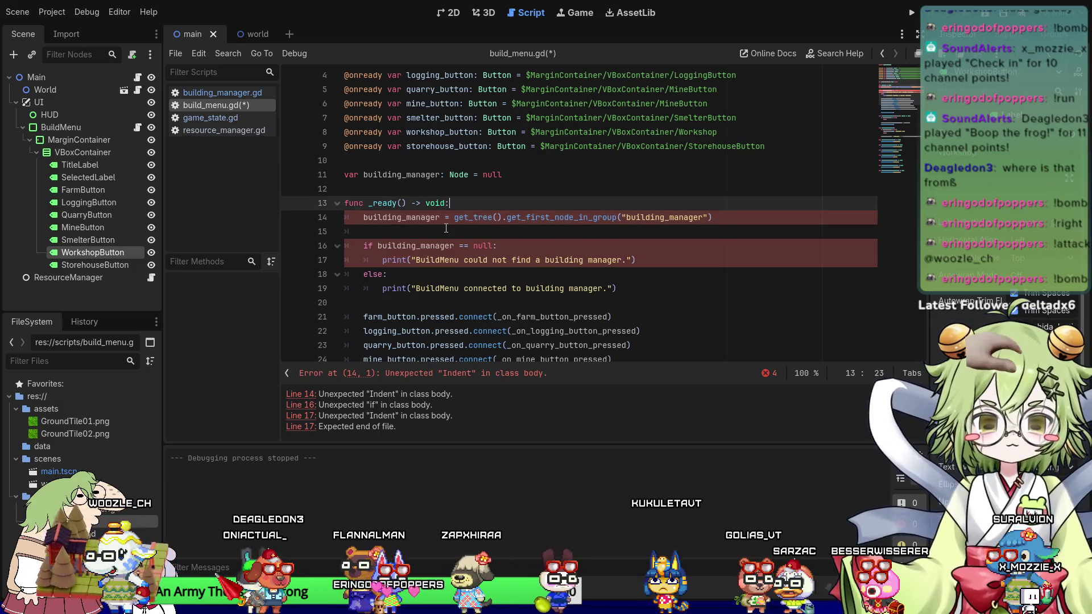
type(":")
key("Down")
key("ctrl+s")
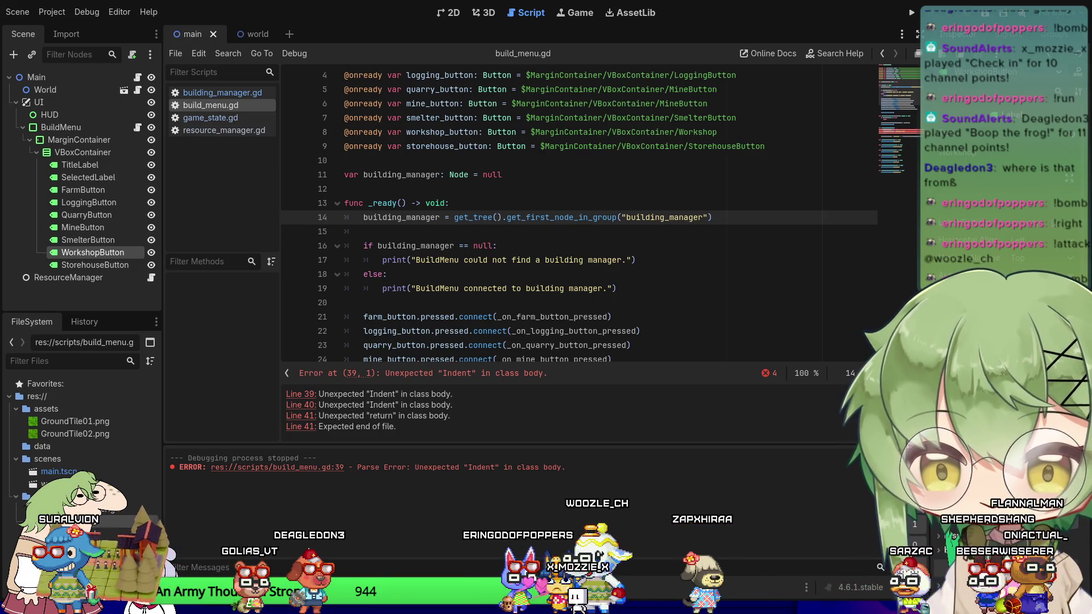
Scroll the Output panel to review the new parse error at line 39.
scroll(579, 217, "down", 4)
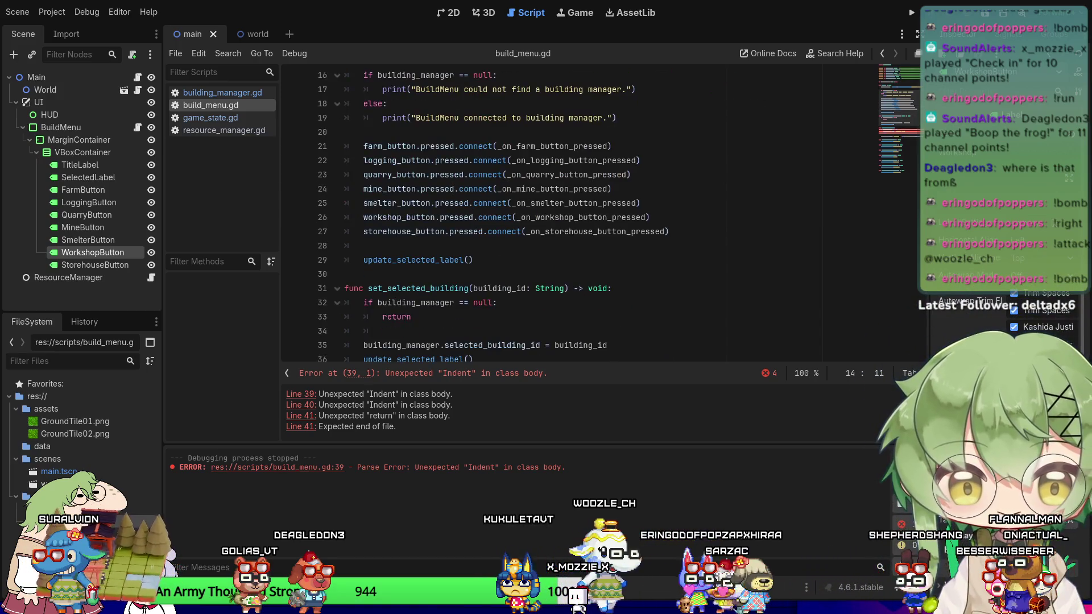
Complete the update_selected_label() header on line 38 with "-> void:".
scroll(574, 227, "up", 2)
scroll(574, 227, "down", 2)
left_click(574, 246)
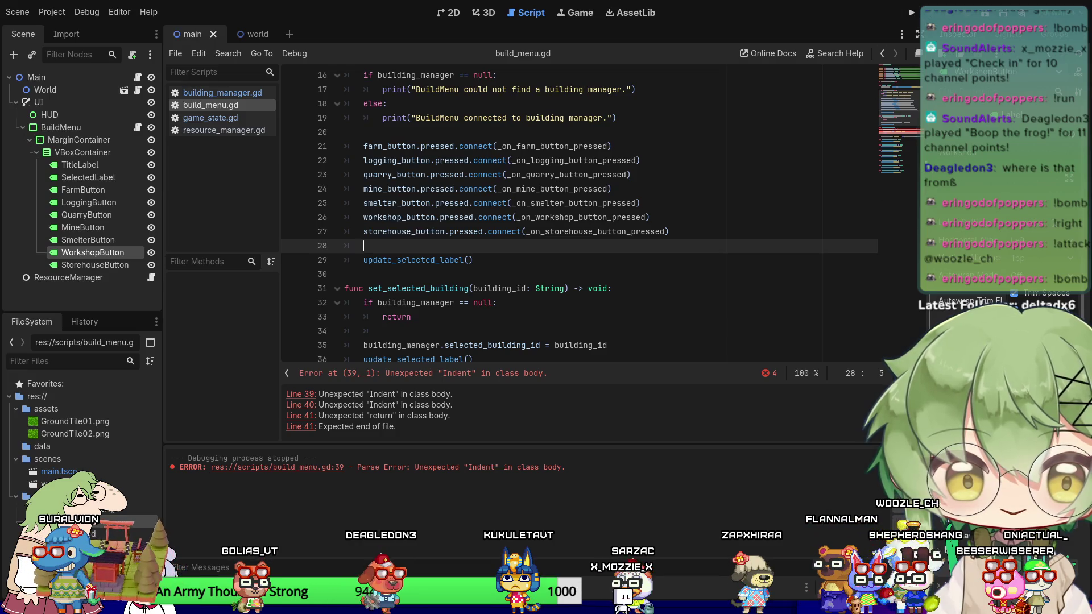
scroll(901, 133, "down", 4)
left_click(494, 230)
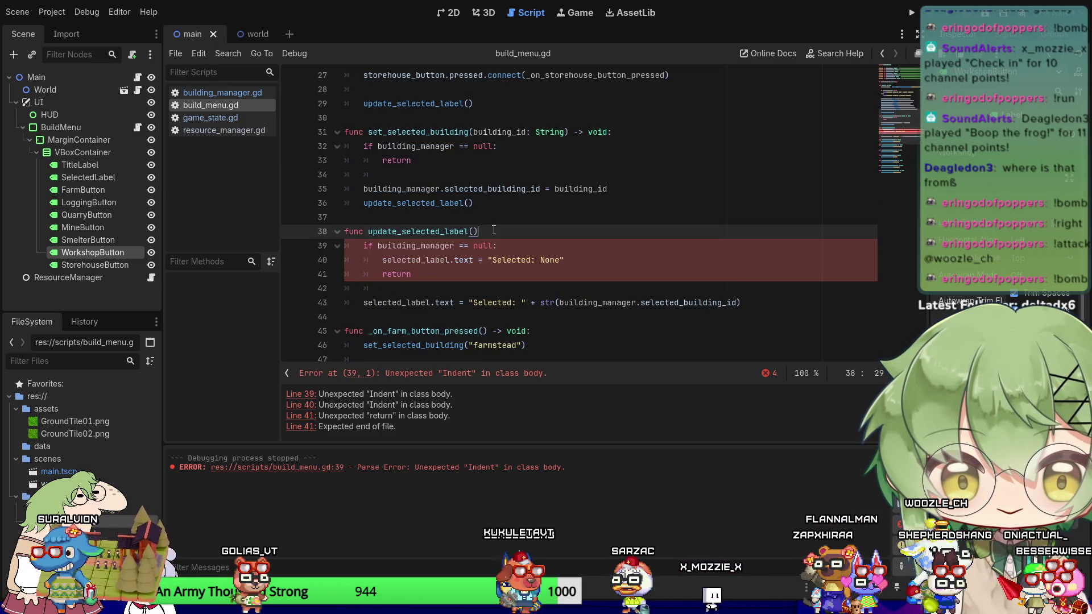
type("-")
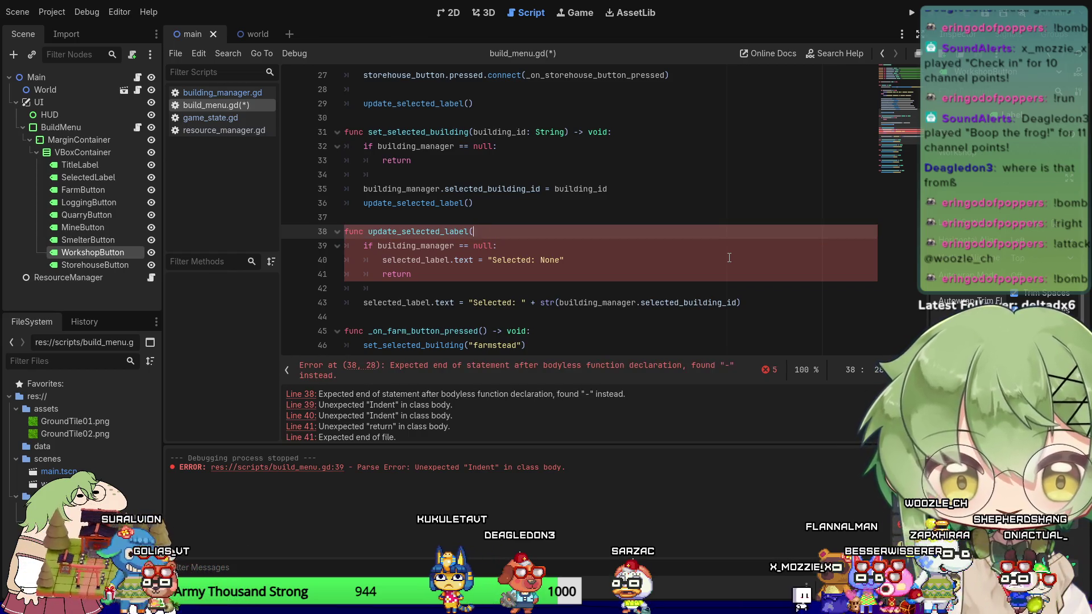
type("):")
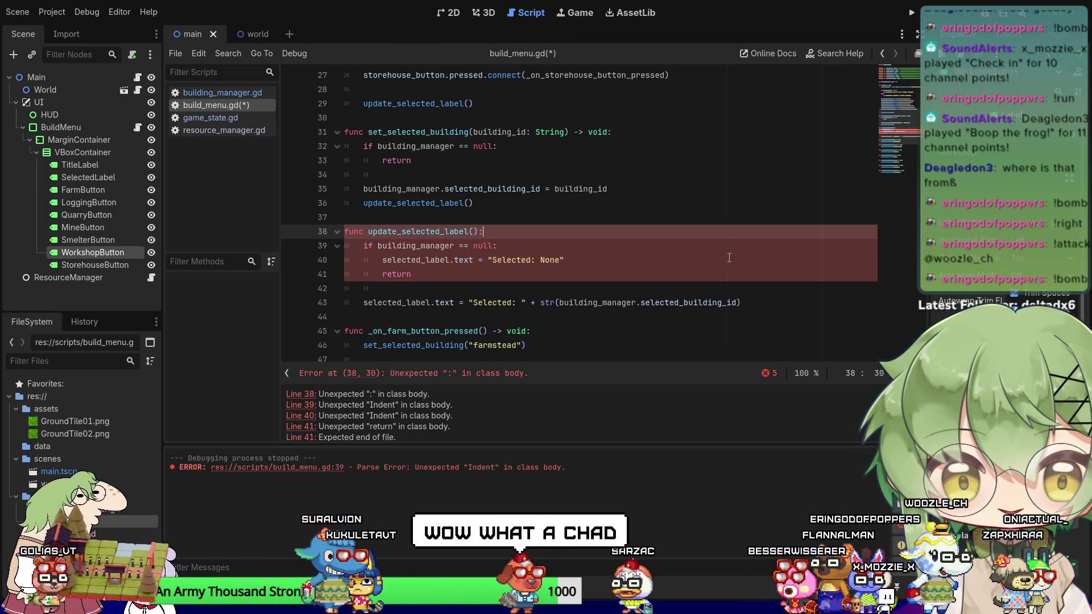
key("Down")
key("Down")
key("Down")
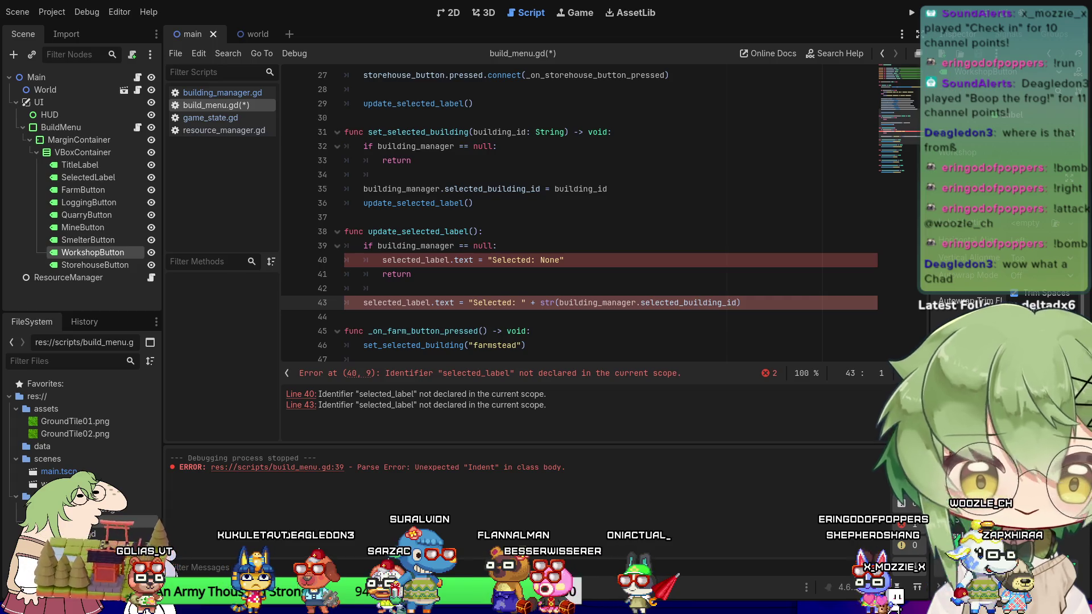
left_click(492, 260)
key("Up")
key("Up")
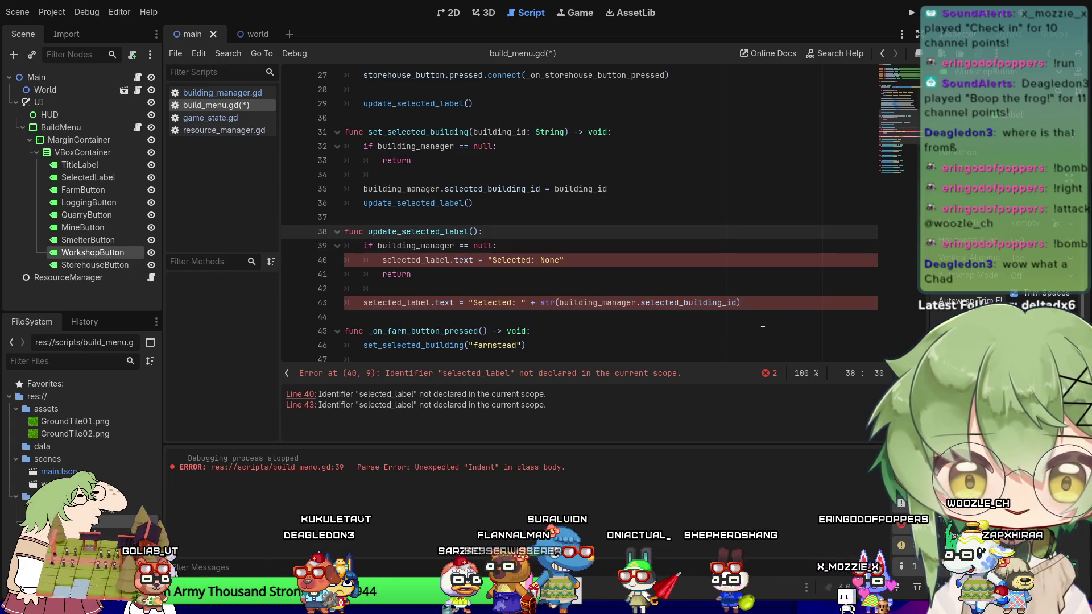
type("->Z")
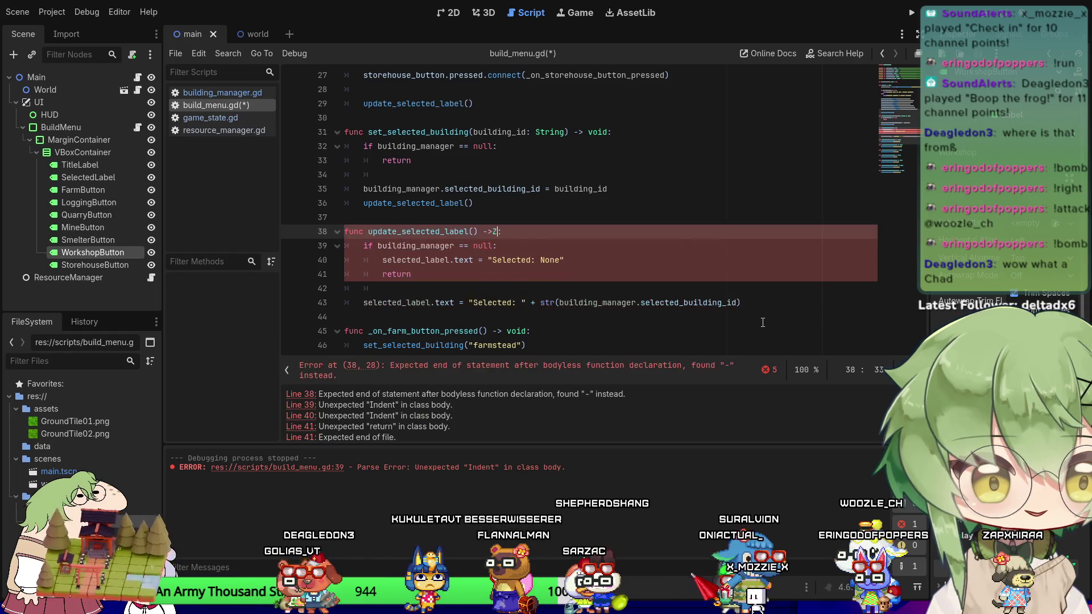
key("BackSpace")
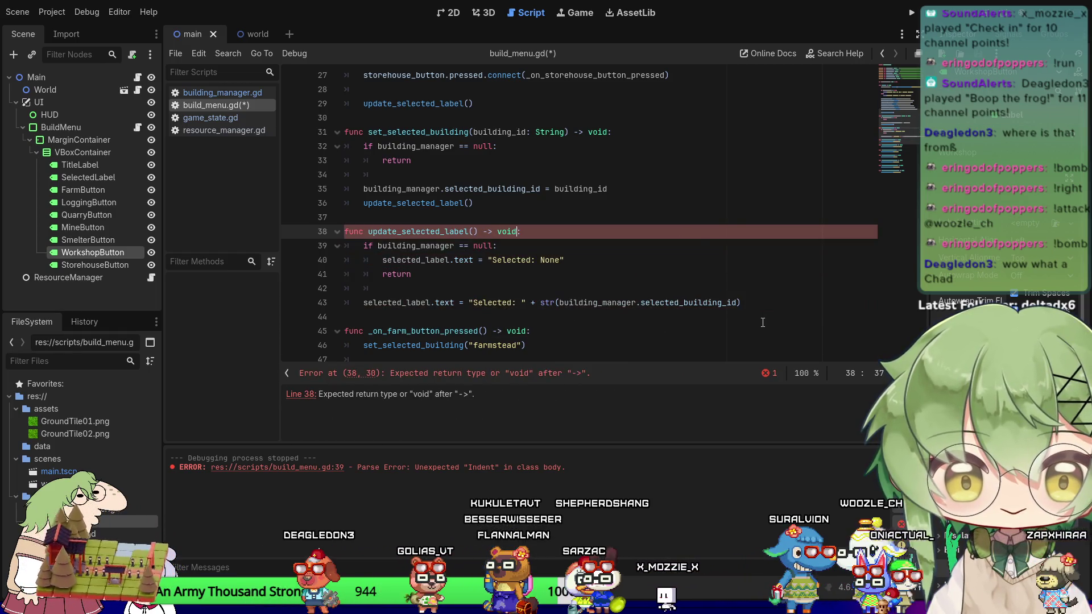
key("Escape")
key("Down")
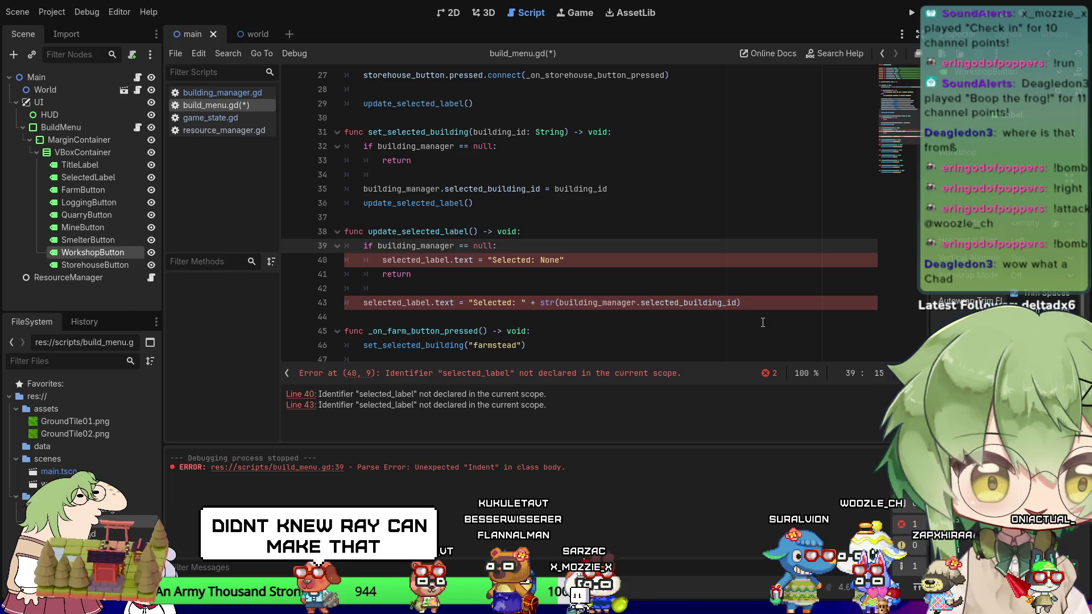
Check the selected_label references on lines 40 and 43 and save build_menu.gd.
key("Down")
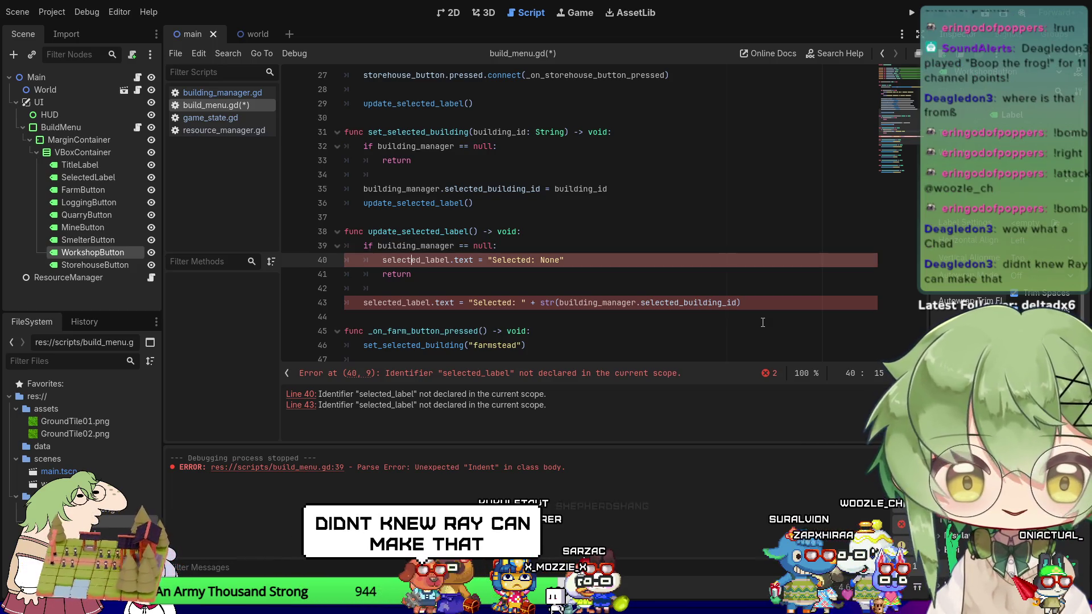
key("Right")
key("Right")
key("Right")
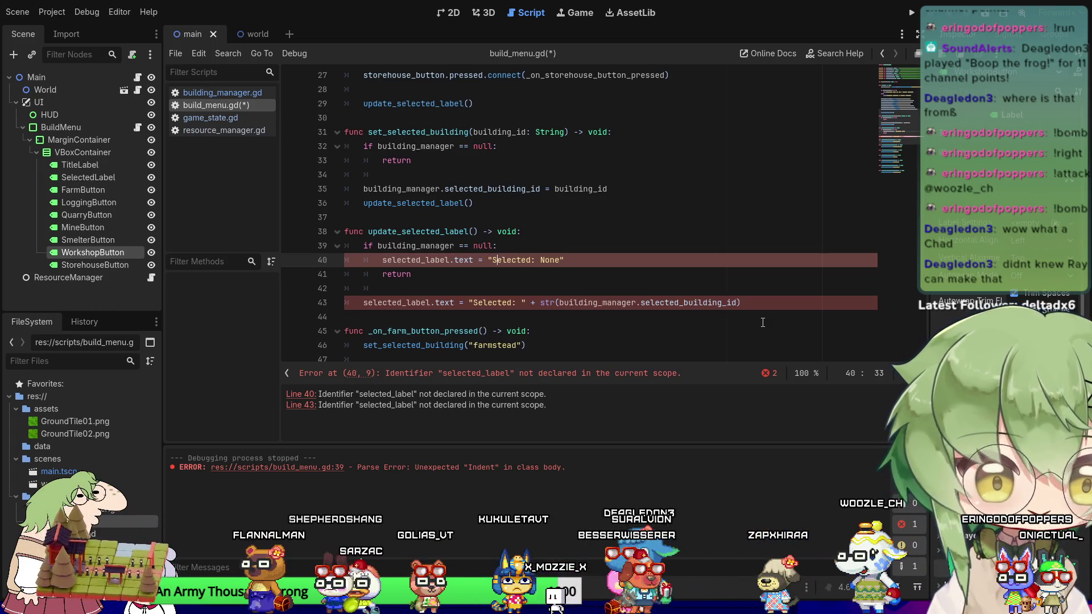
key("Left")
key("Left")
key("Left")
key("Left")
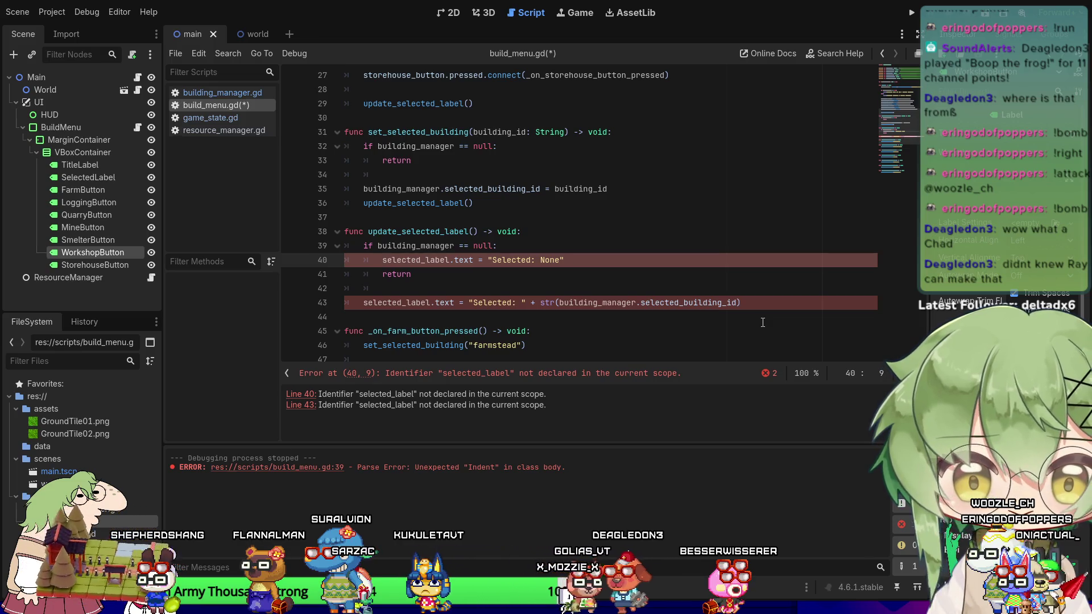
key("Down")
key("Down")
key("Down")
key("ctrl+s")
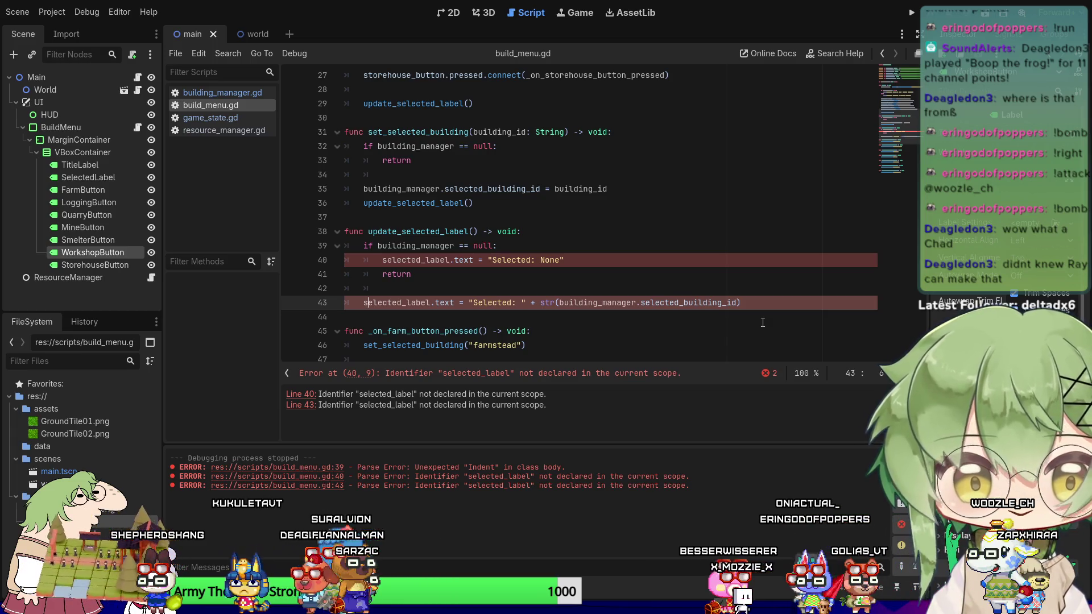
key("Right")
key("Right")
key("Right")
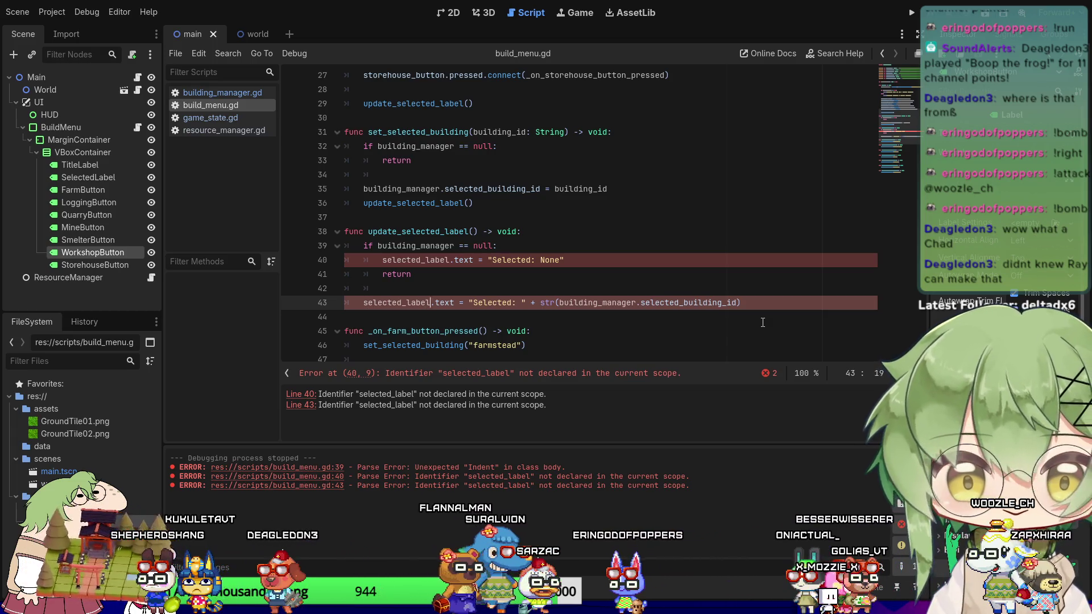
key("Right")
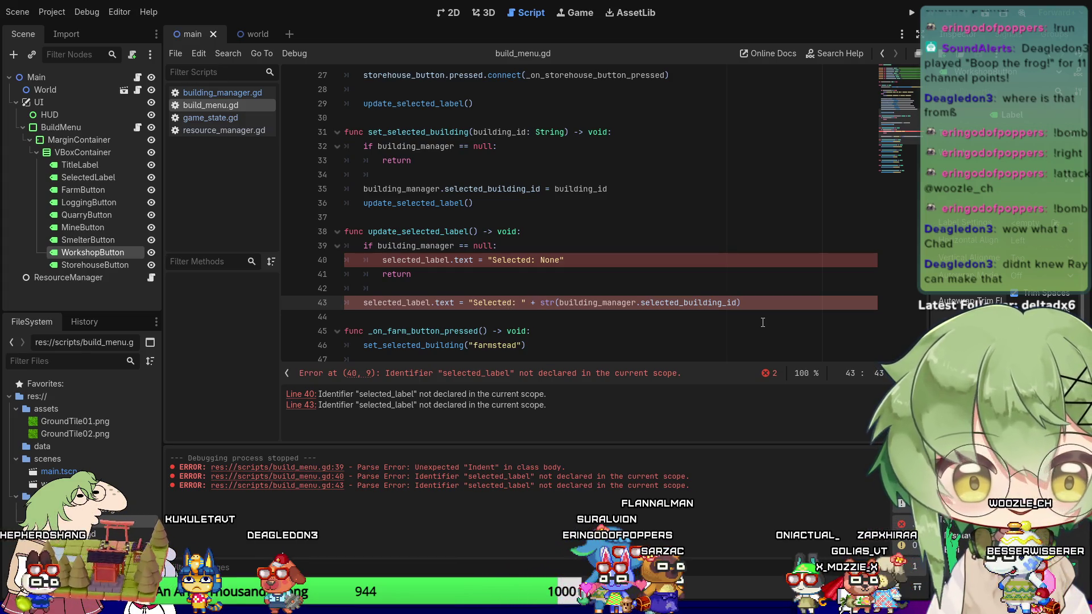
Search the script for selected_label matches, then go to the line below extends PanelContainer.
scroll(470, 281, "up", 9)
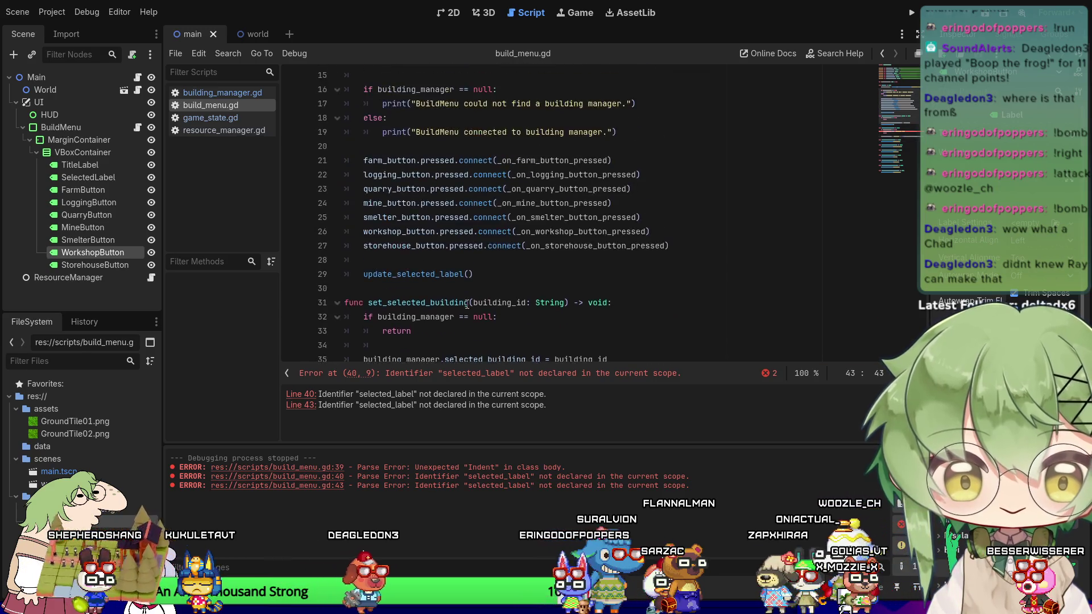
scroll(472, 308, "down", 2)
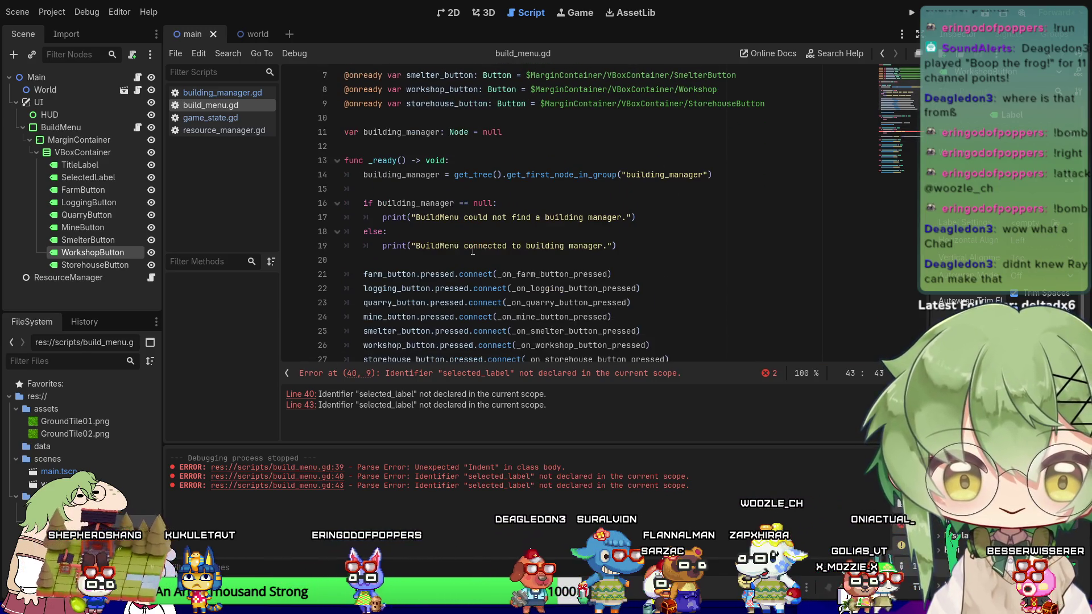
left_click(499, 247)
key("ctrl+f")
type("selec")
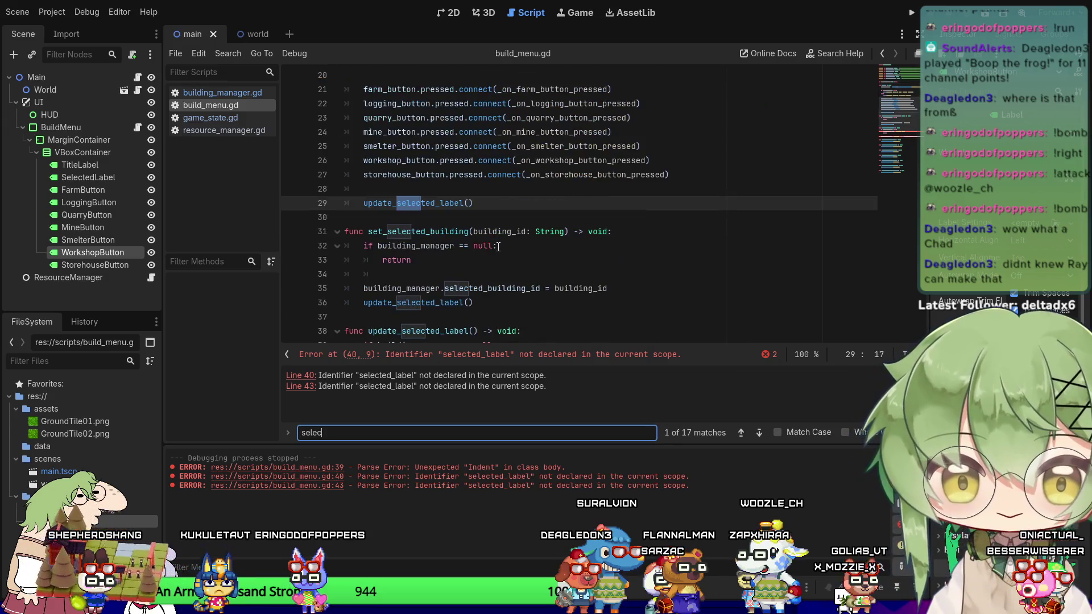
type("ted_l")
key("Return")
key("Return")
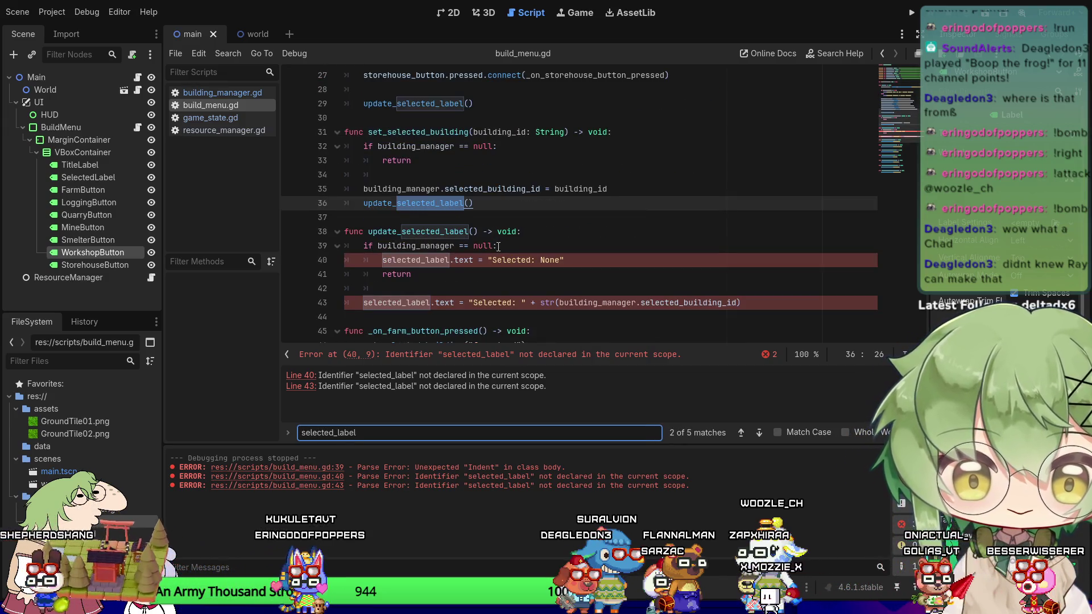
key("Return")
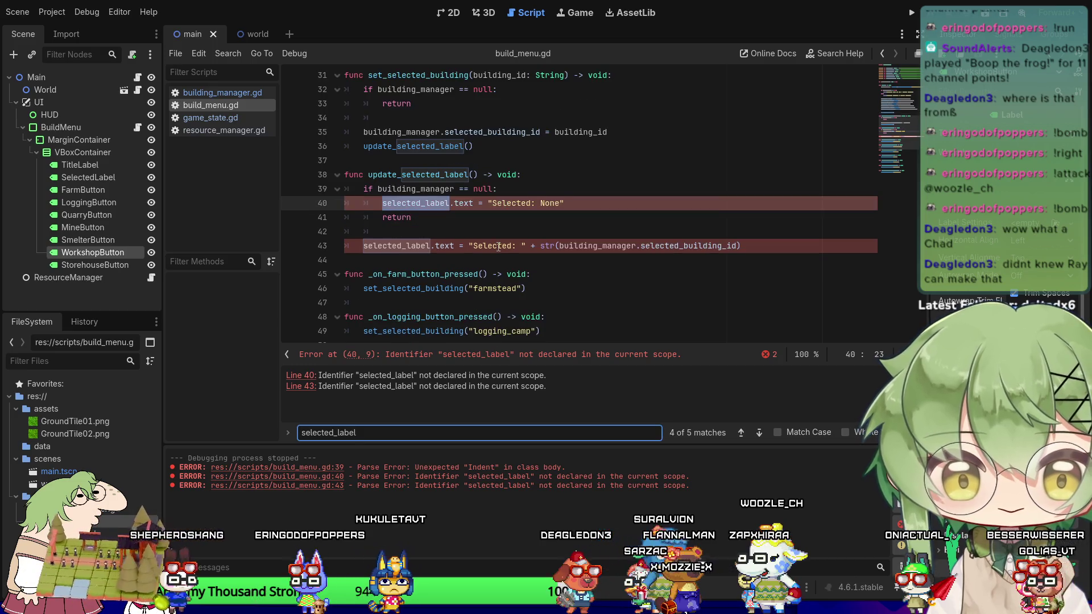
key("Escape")
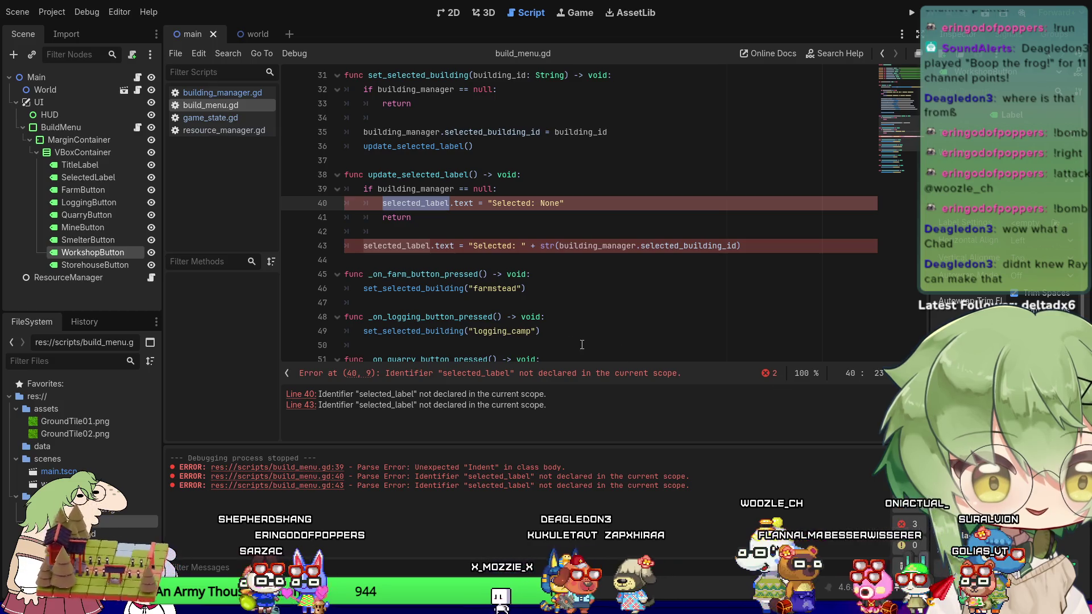
scroll(504, 279, "up", 10)
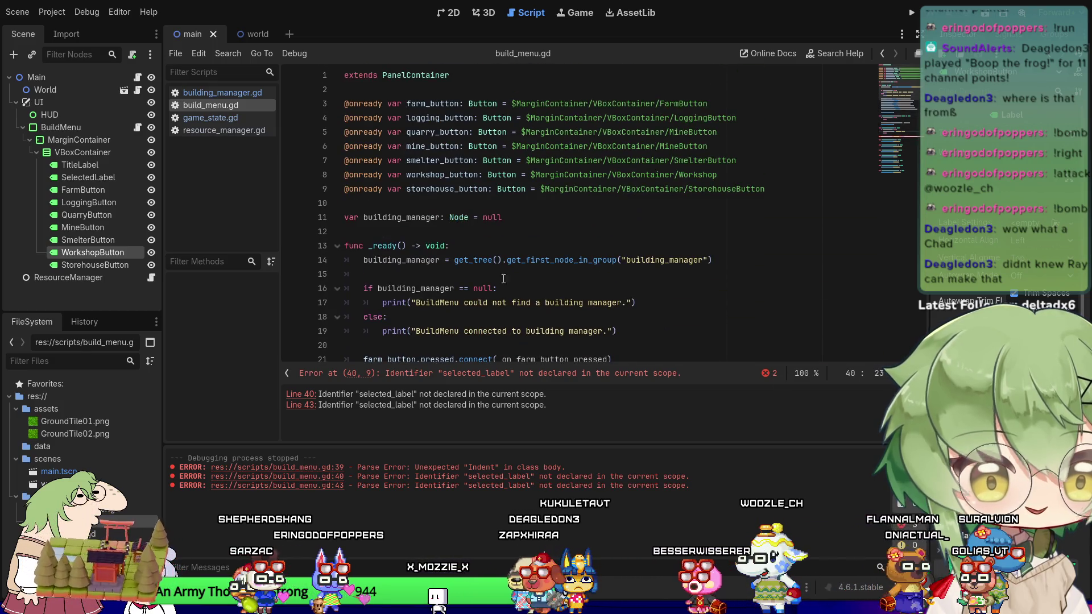
left_click(515, 89)
key("Return")
key("Return")
key("Up")
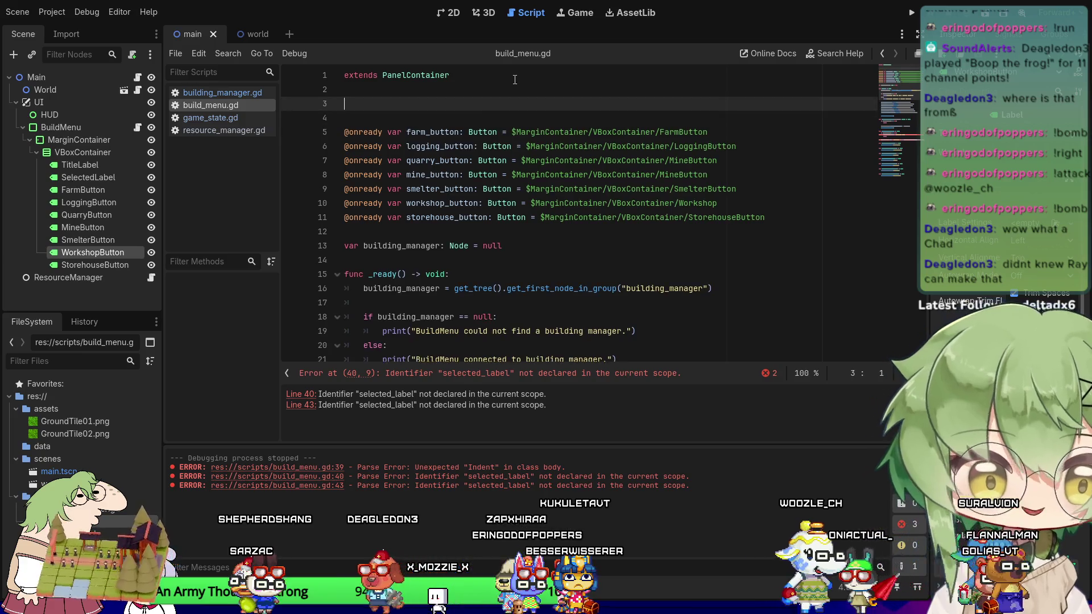
type("dy var selected_l")
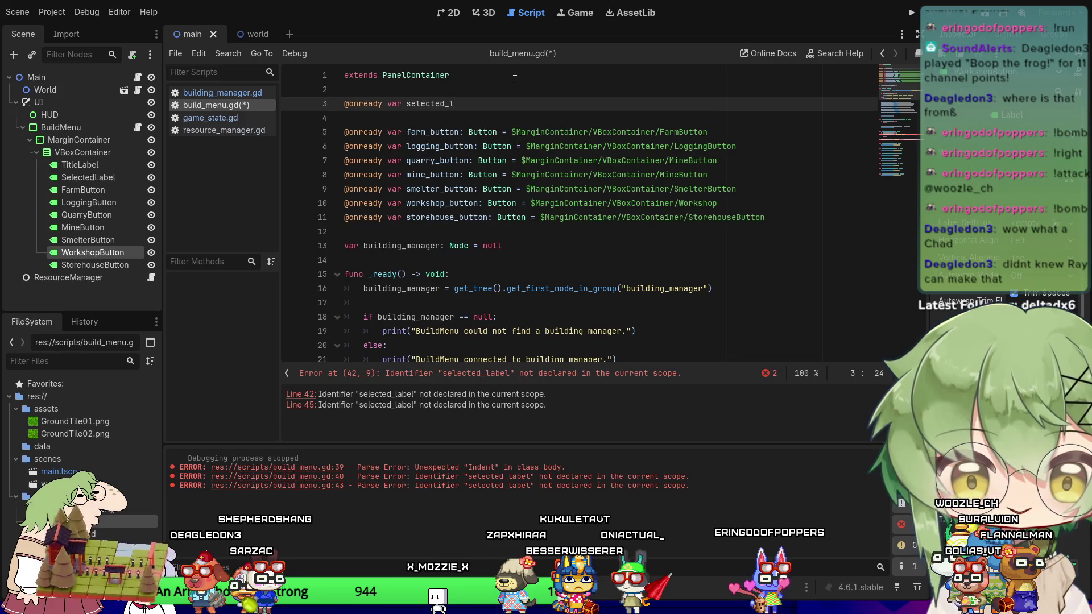
key("BackSpace")
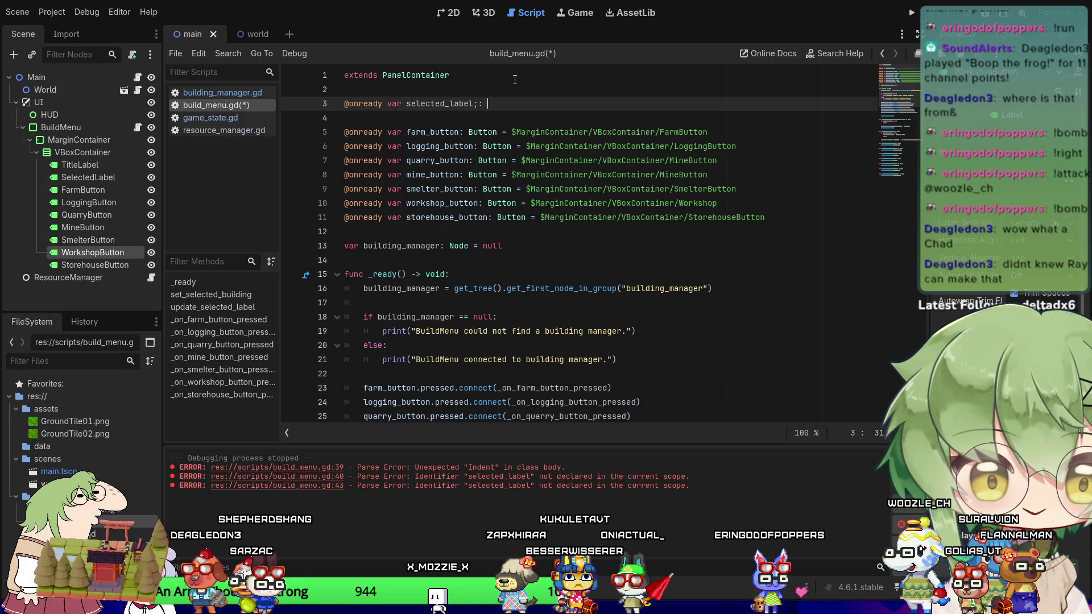
key("BackSpace")
key("BackSpace")
key("BackSpace")
type(": Label = $M")
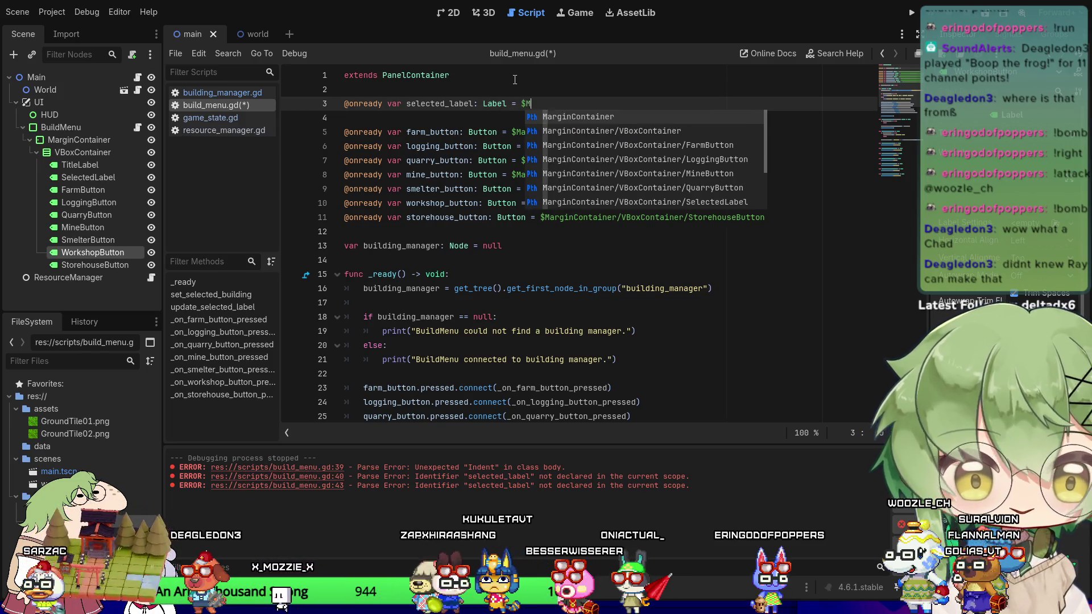
type("arin")
key("Down")
key("Down")
key("Down")
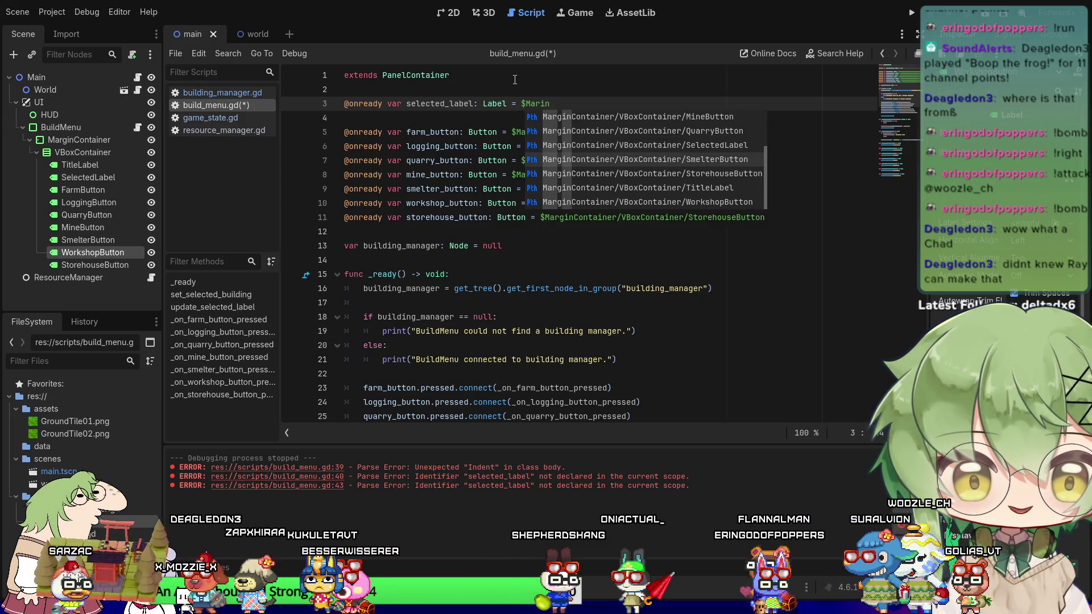
key("Down")
key("Up")
key("Up")
key("Return")
key("Down")
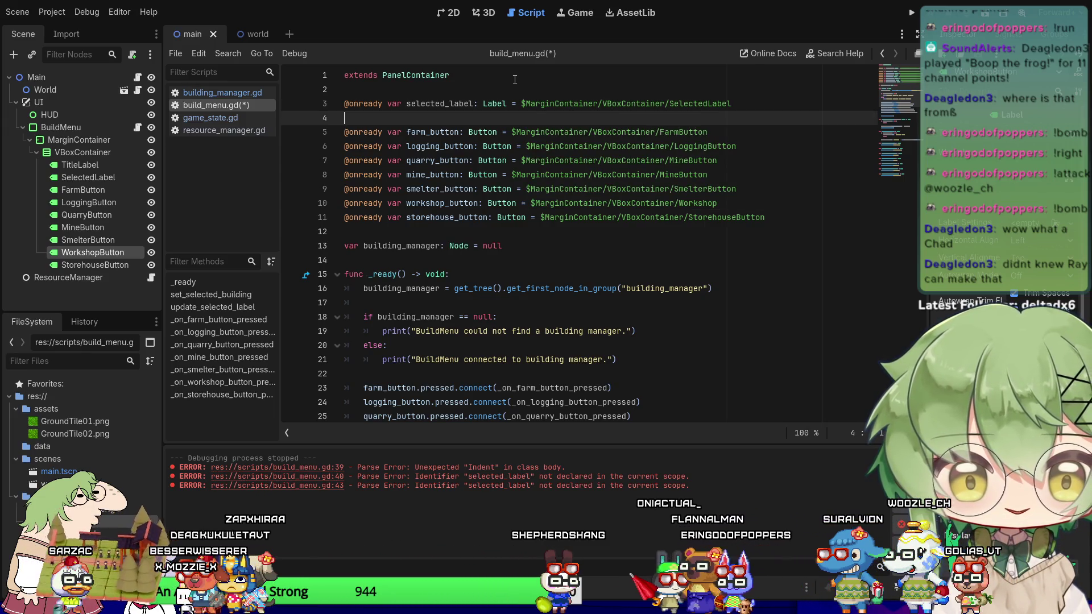
left_click(383, 203)
key("ctrl+s")
Scroll down to check the mine and storehouse handlers at the end of the script.
scroll(552, 262, "down", 5)
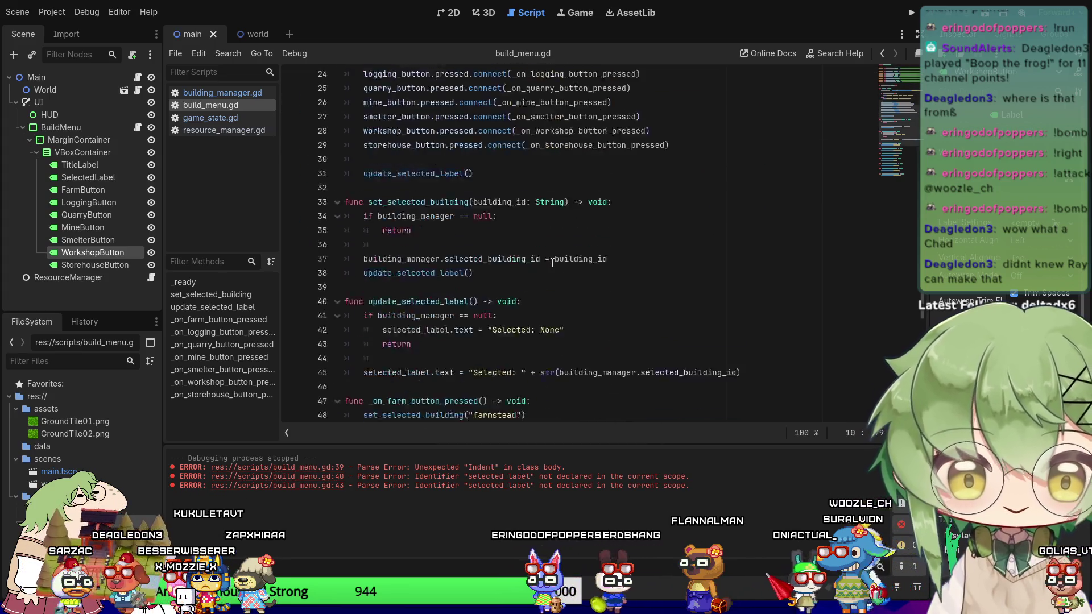
scroll(553, 262, "down", 6)
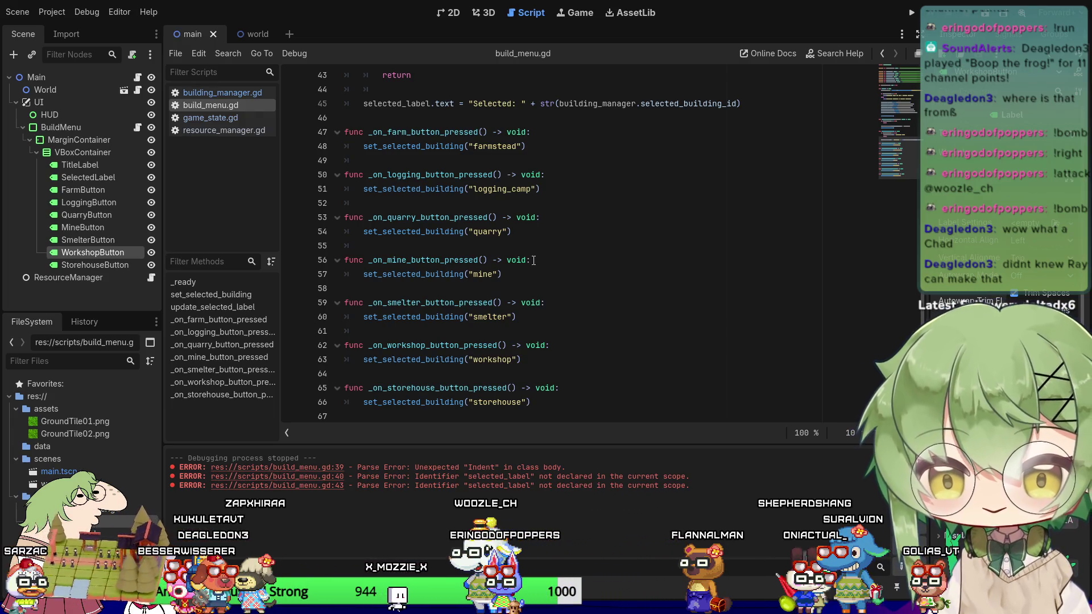
left_click(591, 261)
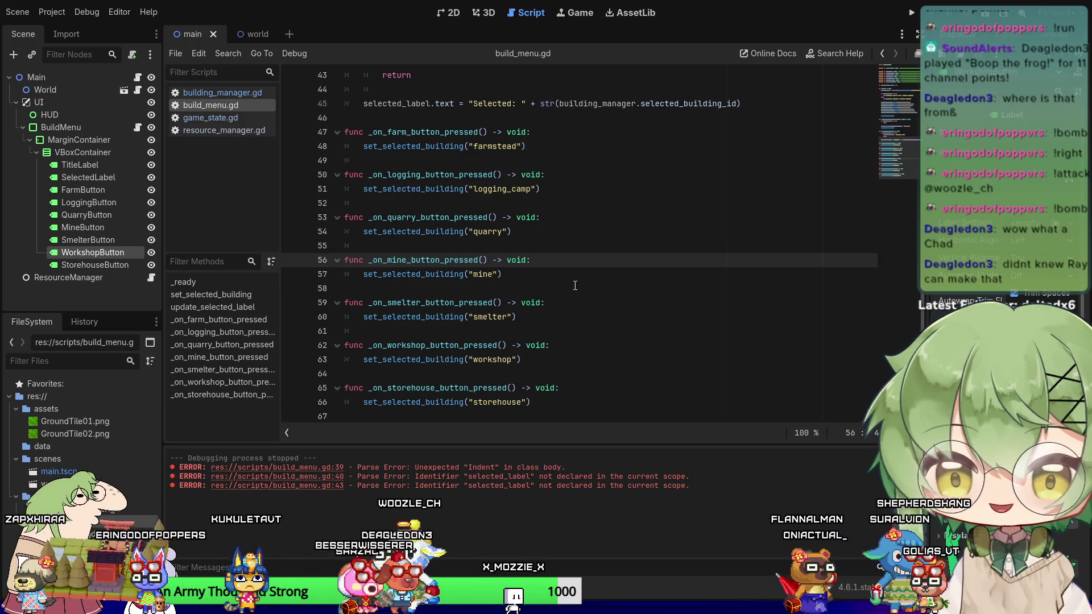
left_click(564, 401)
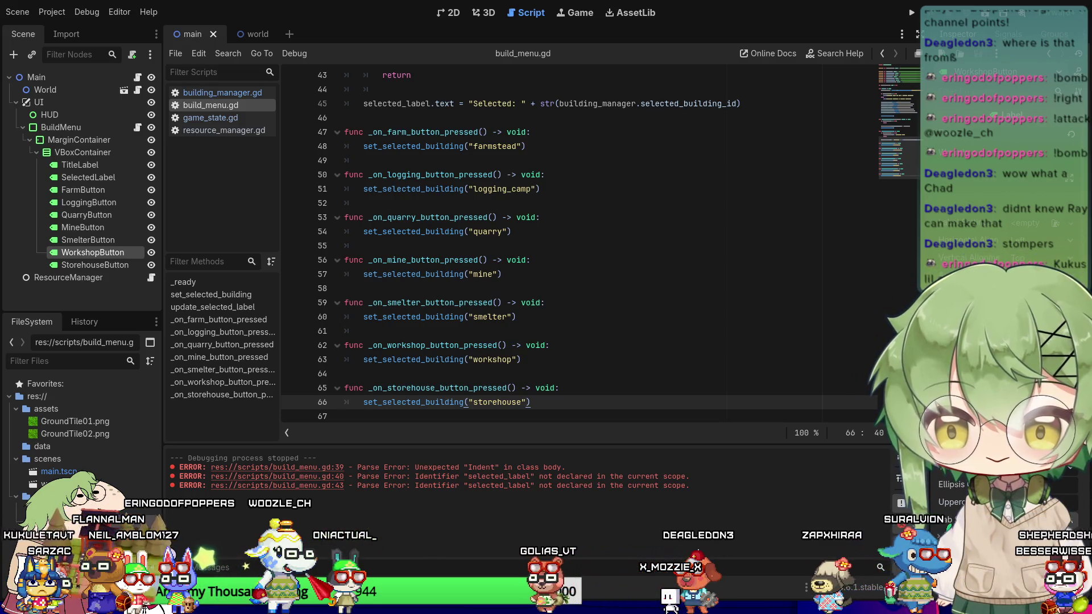
Put the caret on the storehouse handler, the last function in build_menu.gd.
left_click(623, 387)
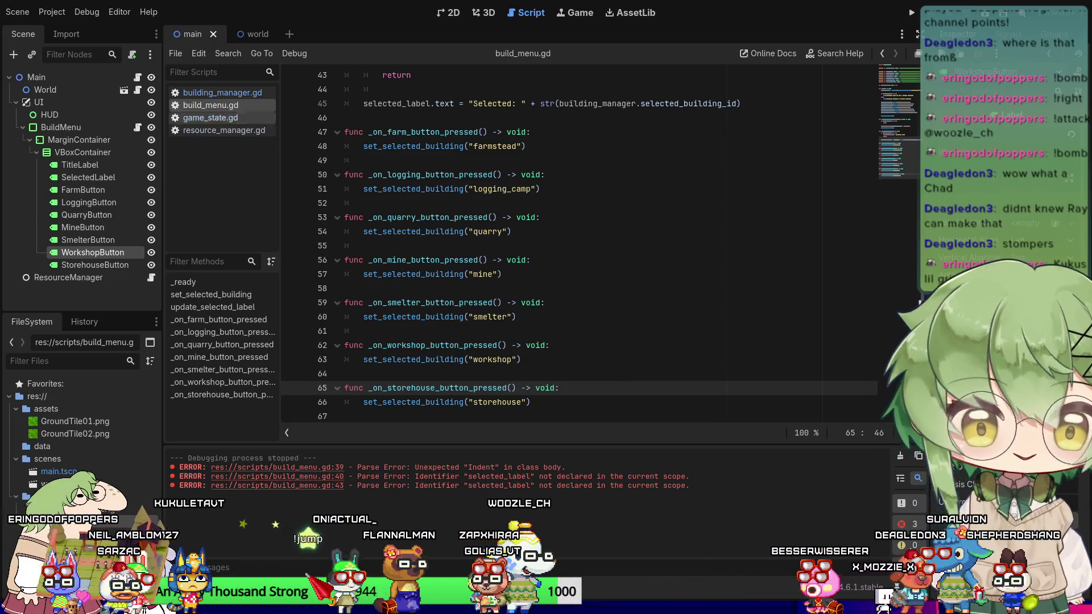
Move from game_state.gd to building_manager.gd and scroll up to its grid and map exports.
left_click(235, 118)
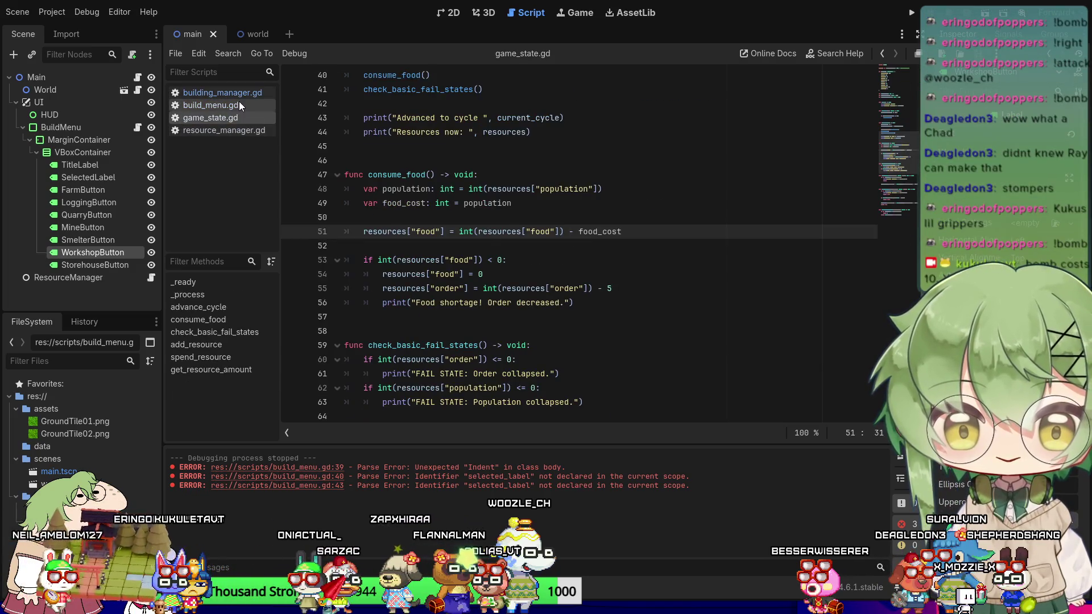
left_click(239, 101)
left_click(240, 114)
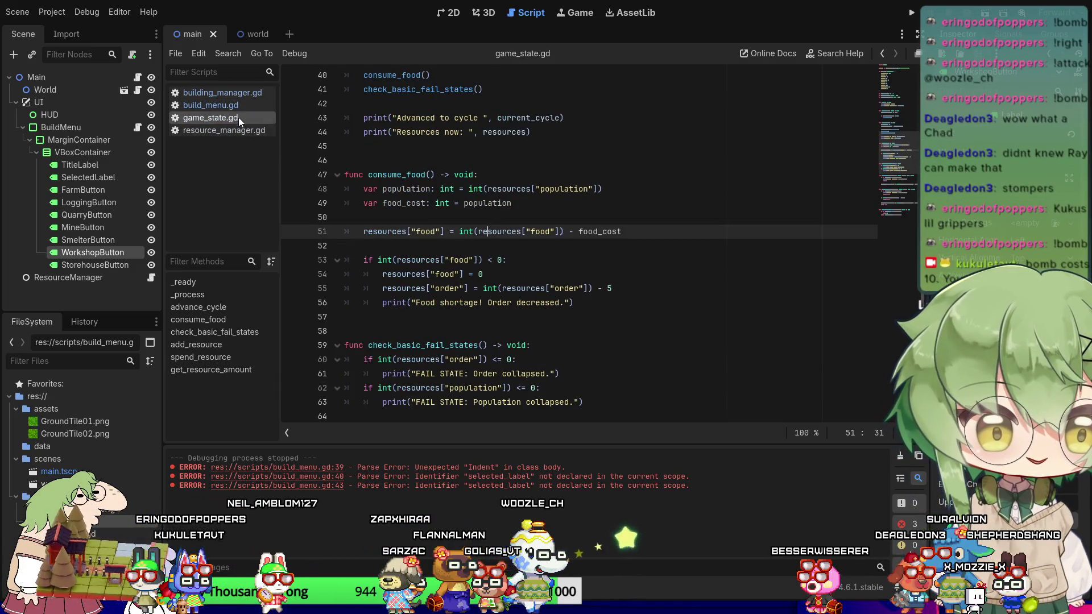
left_click(238, 93)
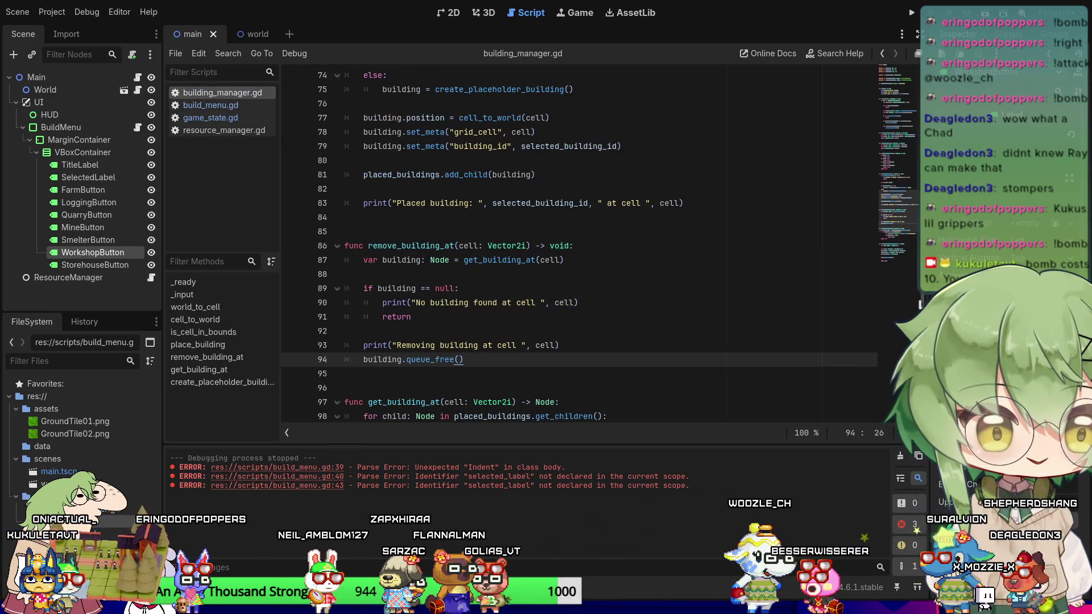
left_click(501, 205)
scroll(528, 228, "up", 10)
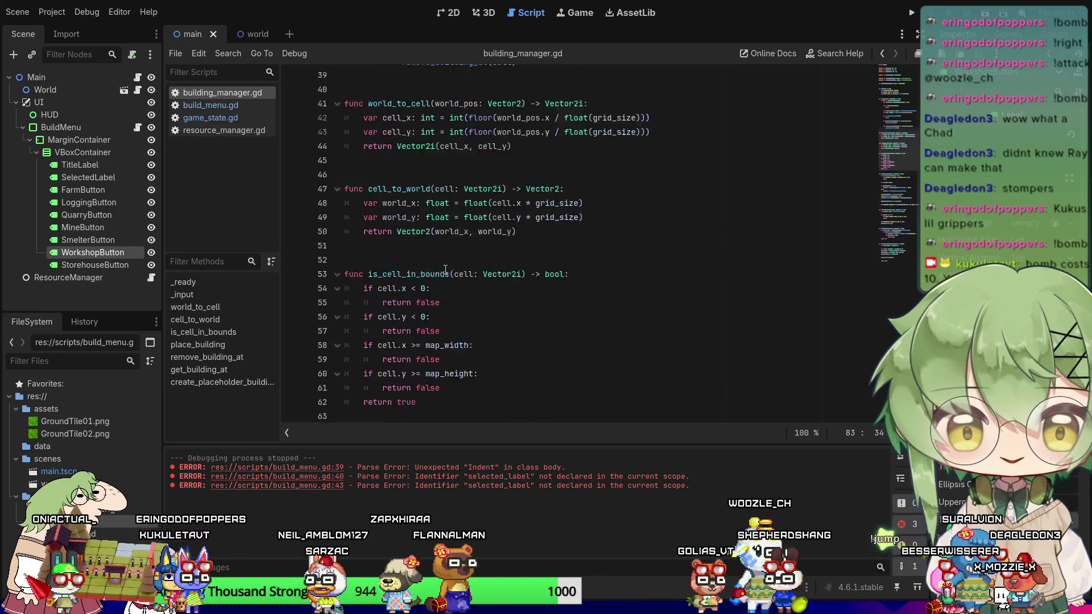
scroll(447, 288, "up", 12)
left_click(486, 333)
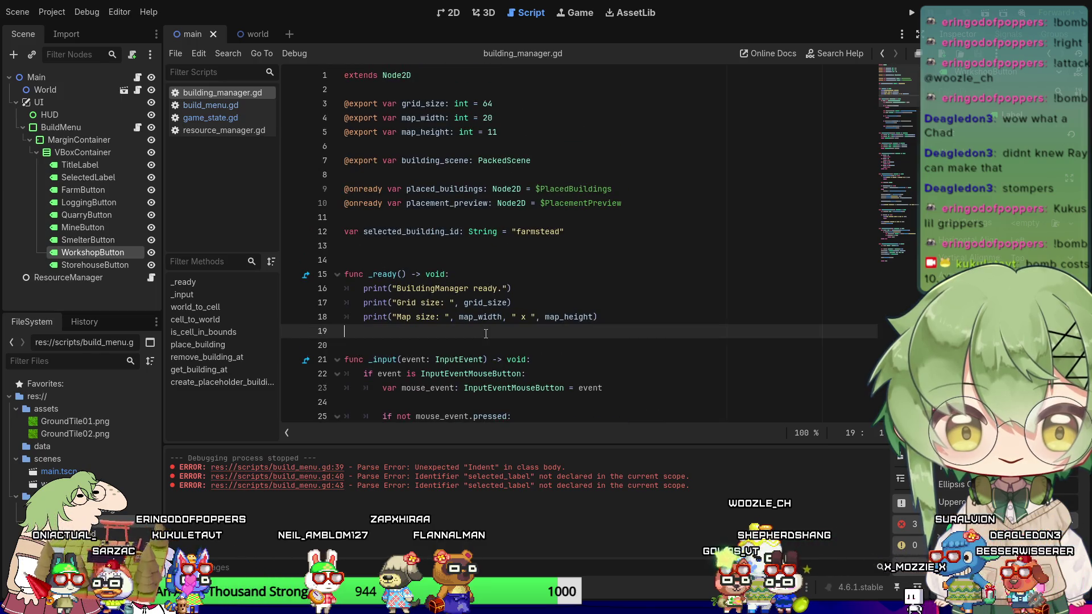
Add add_to_group("building_manager") and move it to the first line of _ready.
key("Return")
type("add_to_group(")
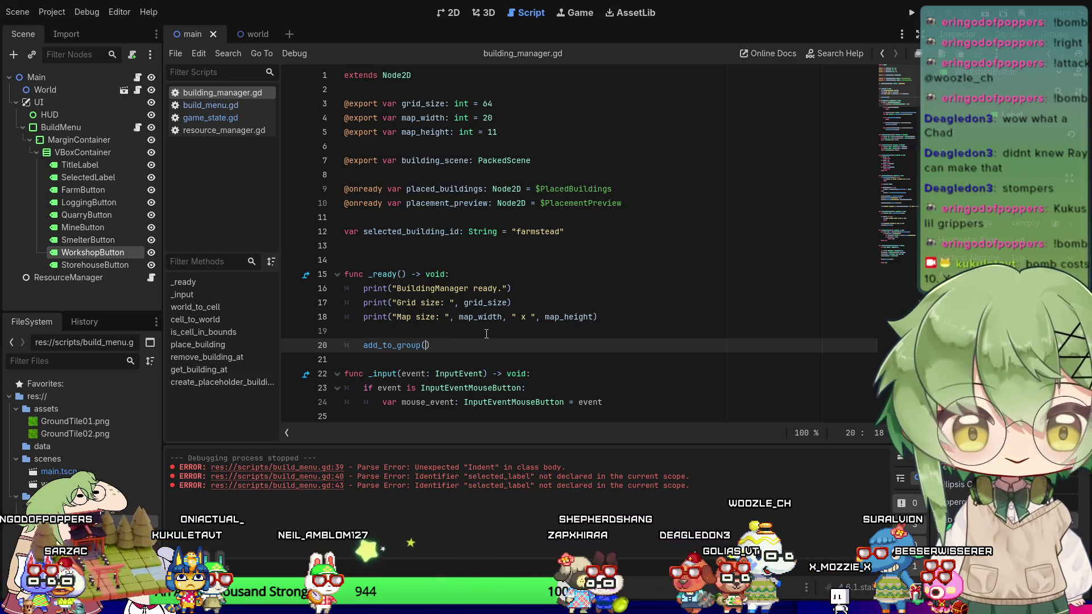
type("(\"but")
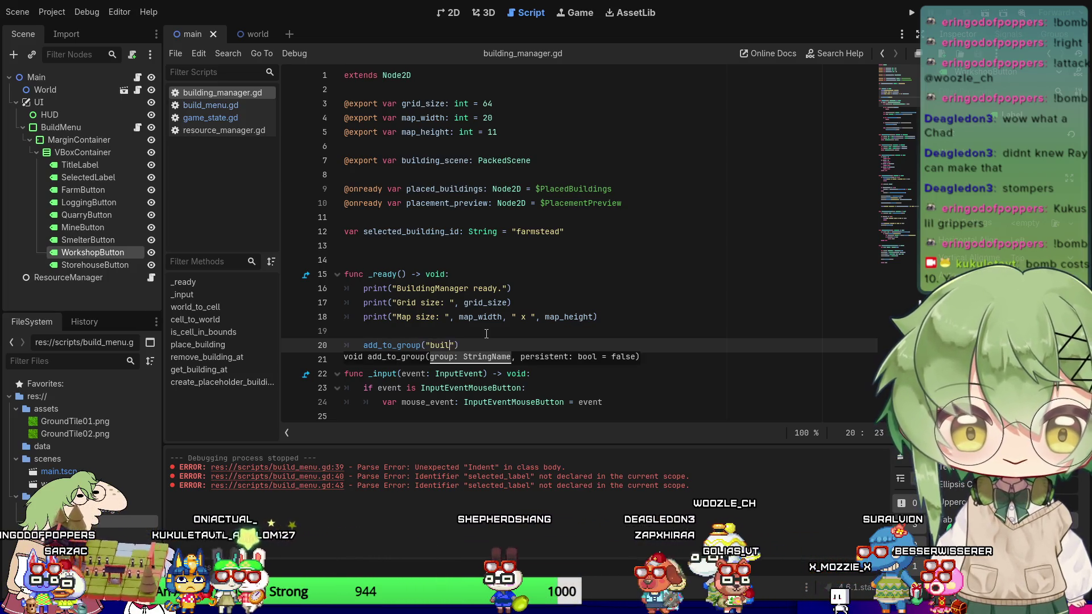
type("_manager\")")
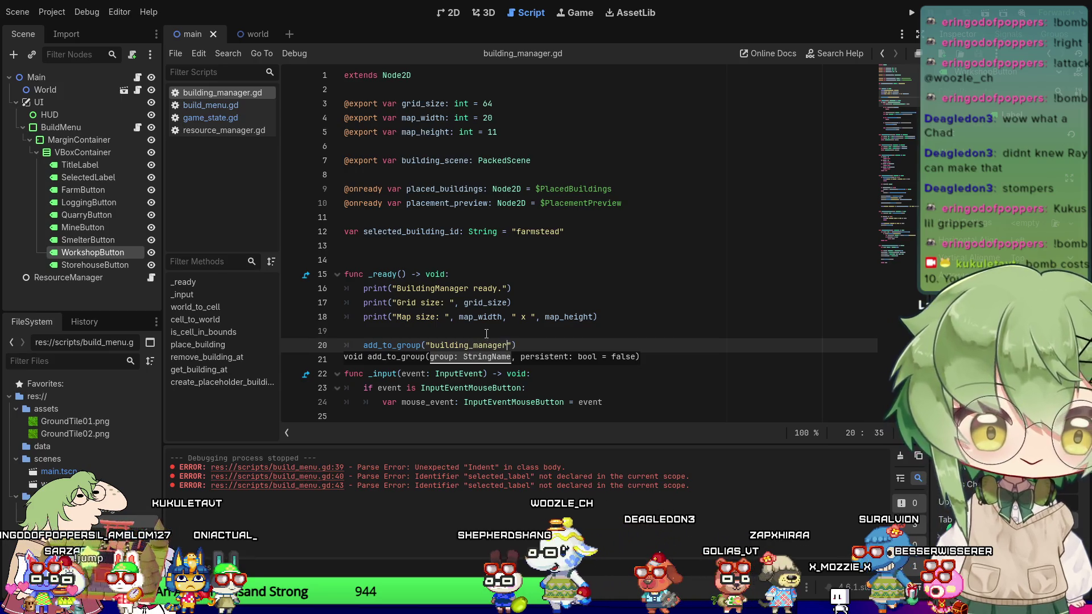
key("Down")
key("Down")
key("Down")
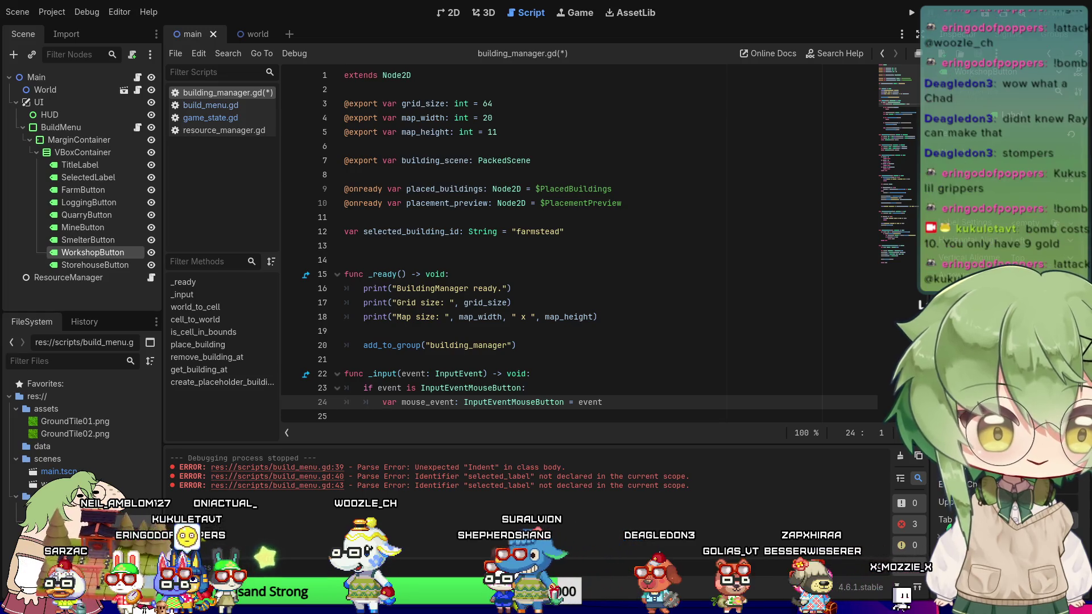
key("Up")
key("Up")
key("Up")
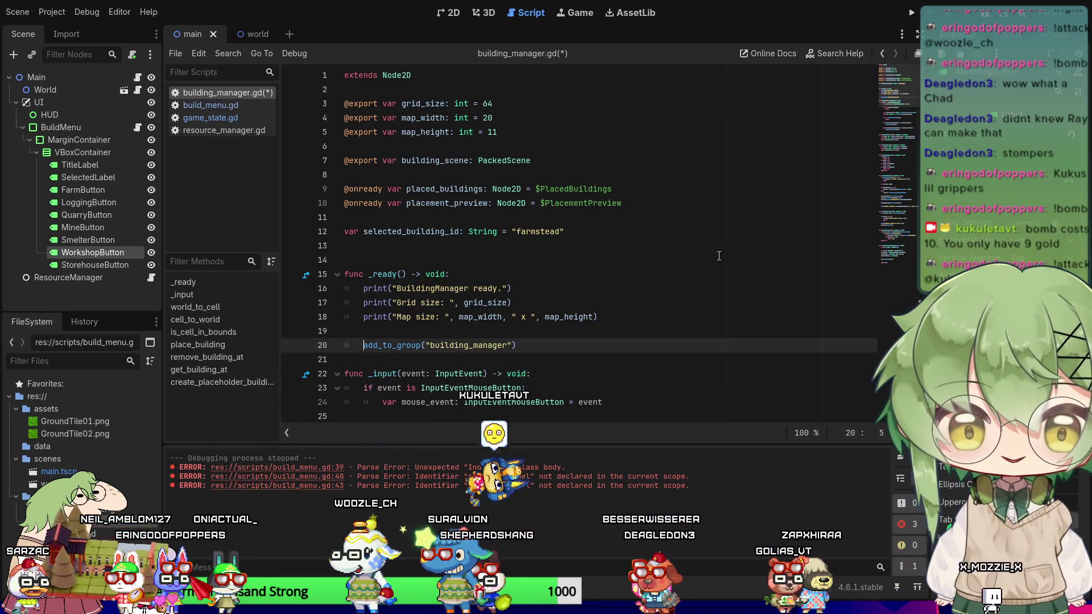
key("ctrl+z")
key("ctrl+z")
key("ctrl+z")
key("ctrl+z")
key("ctrl+z")
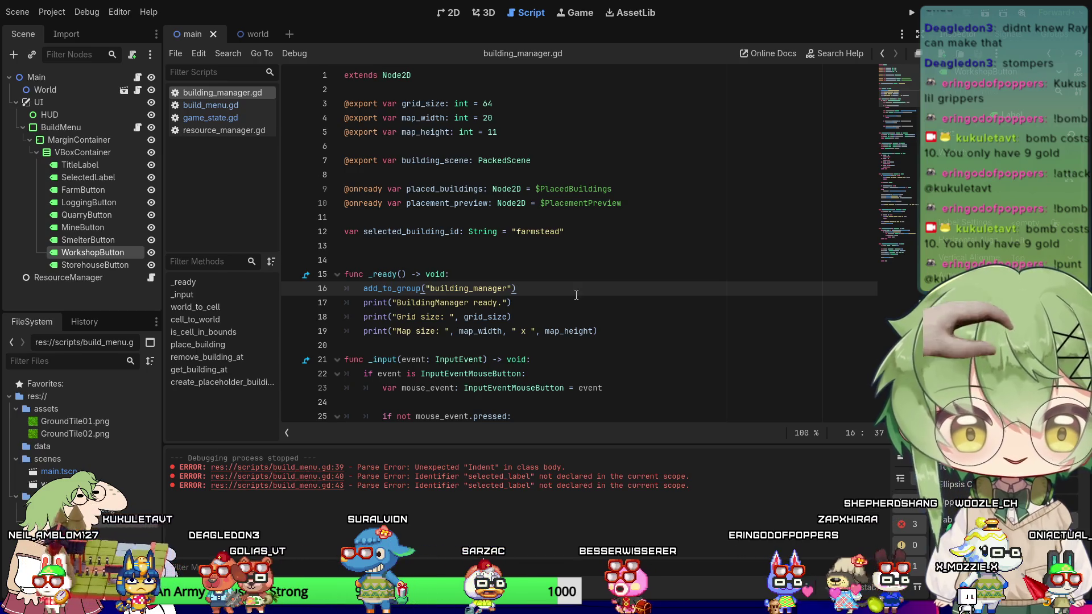
left_click(193, 344)
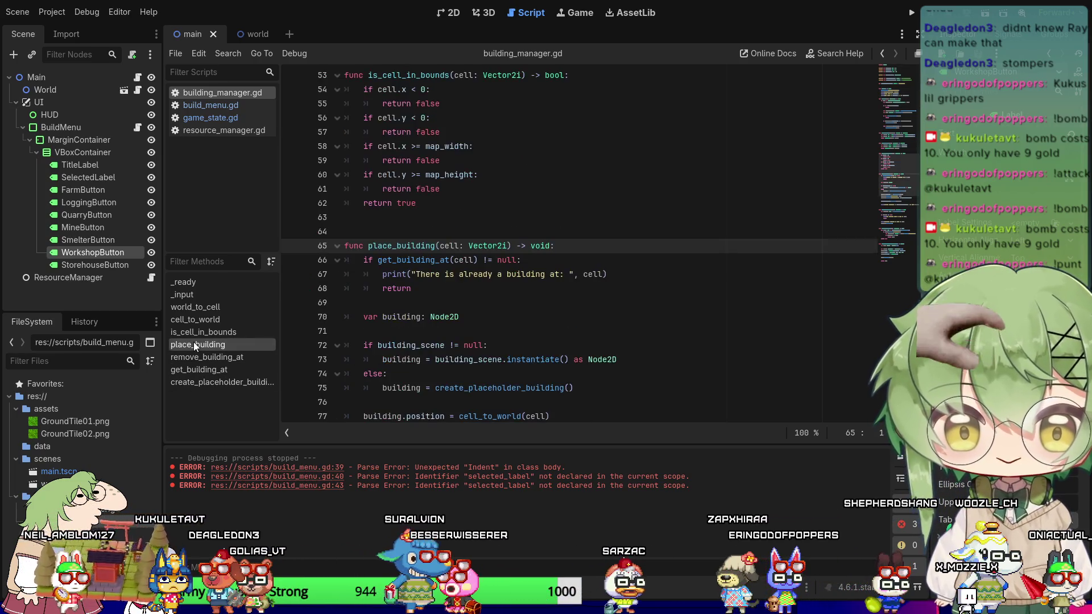
Select the BuildMenu node, run the project, and view the debugger's Label-to-Button error.
scroll(475, 255, "down", 3)
left_click(686, 356)
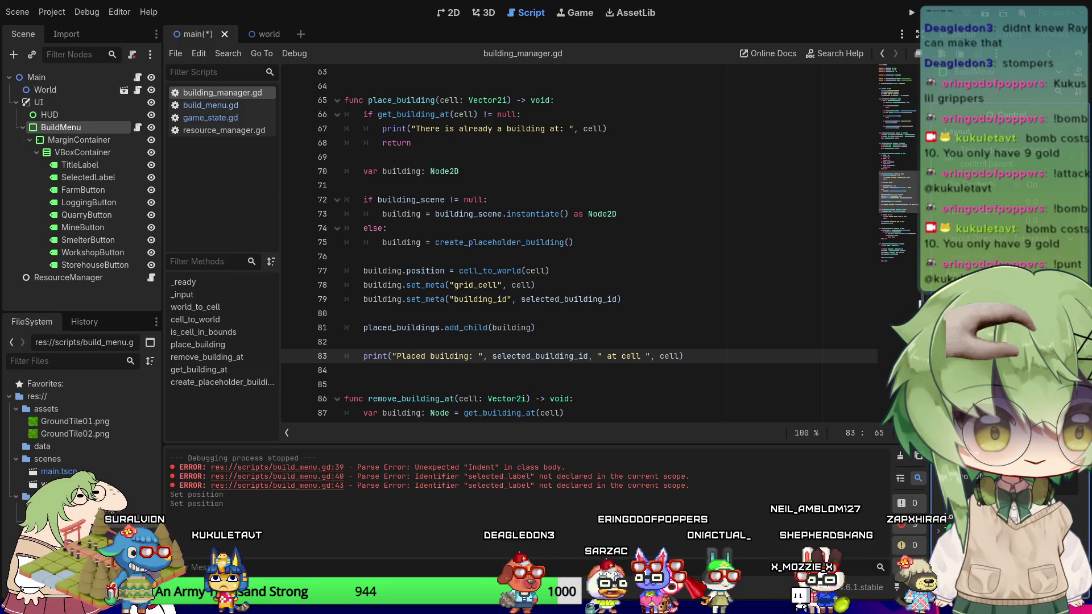
left_click(912, 12)
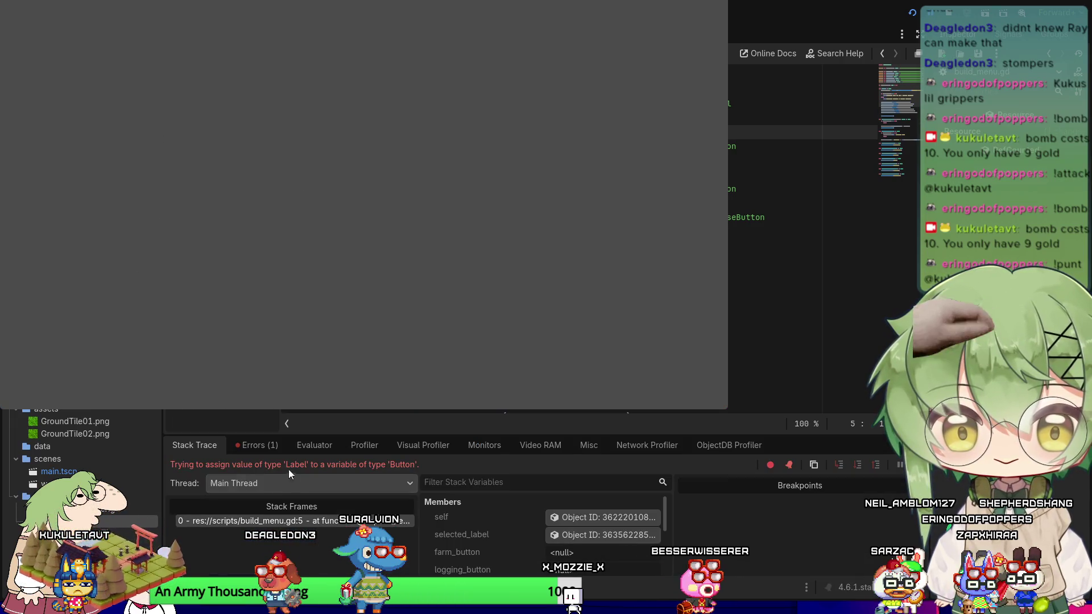
left_click(255, 452)
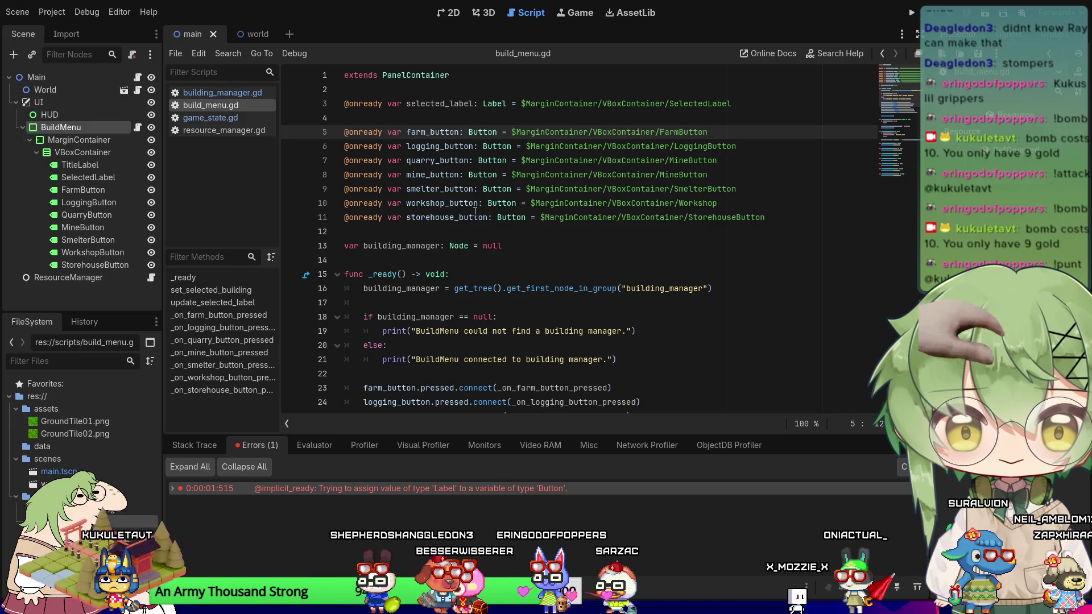
Delete blank line 4 in build_menu.gd, save the script, and rerun the project.
left_click(453, 116)
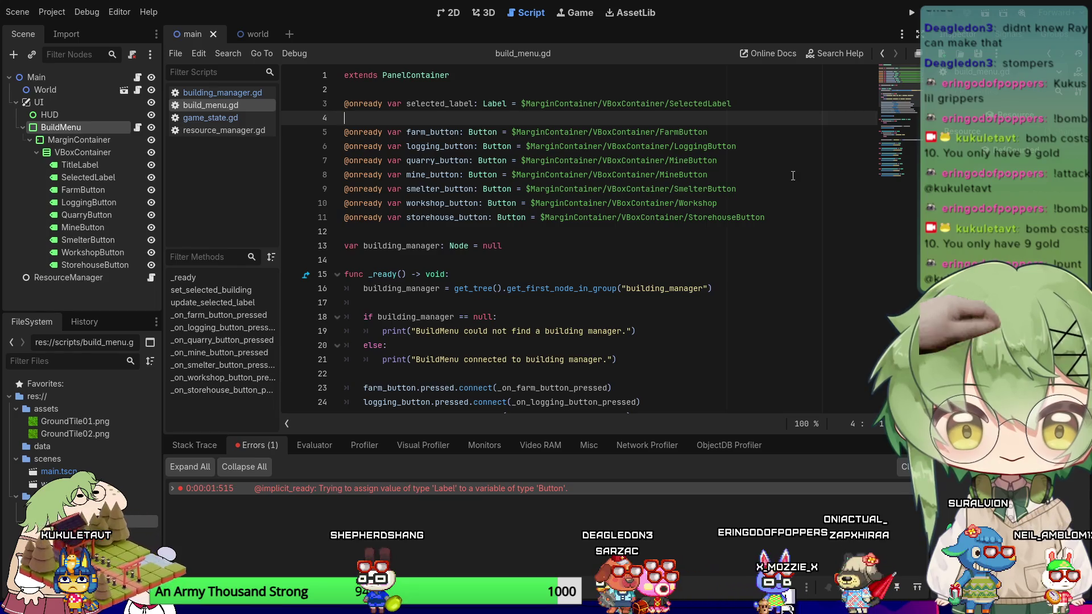
key("Delete")
key("Down")
key("ctrl+s")
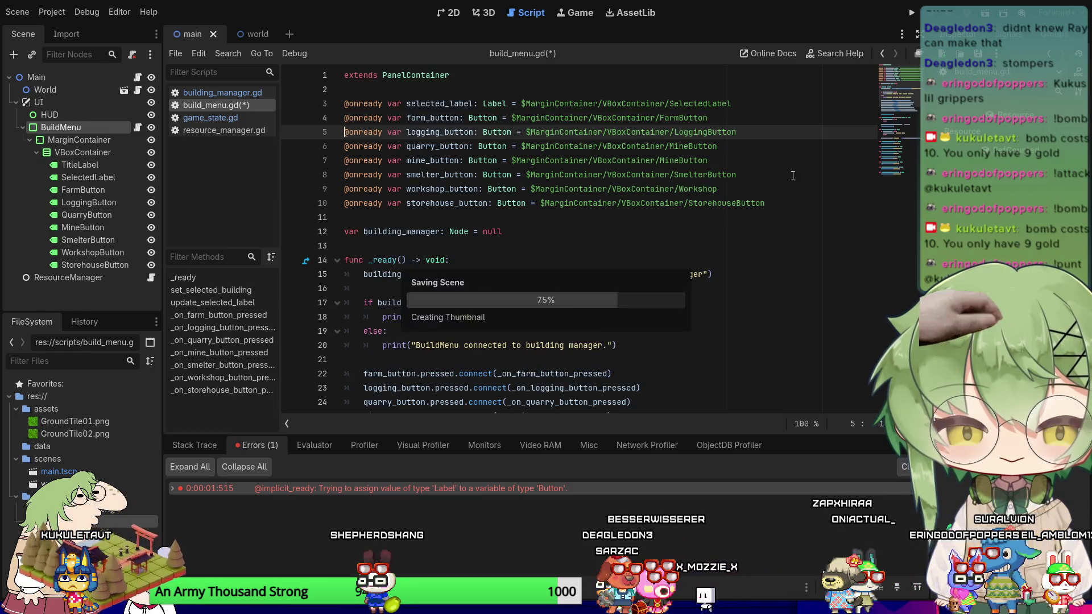
left_click(912, 13)
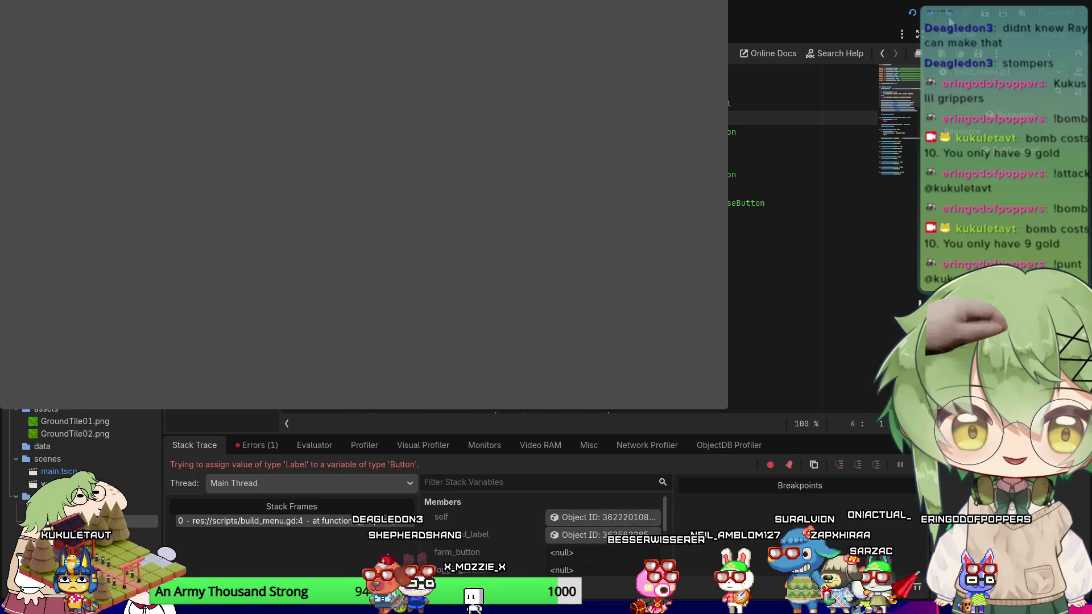
Stop the game, view the error list, and compare the SelectedLabel node with its declaration.
key("F8")
left_click(247, 446)
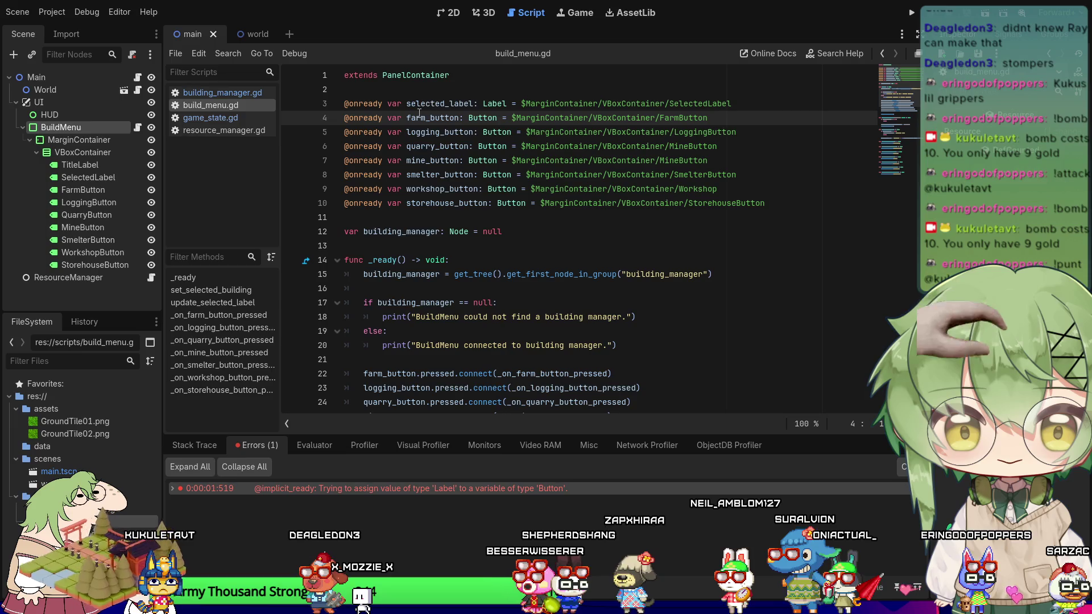
key("Right")
key("Right")
key("Right")
key("Right")
key("Right")
key("Right")
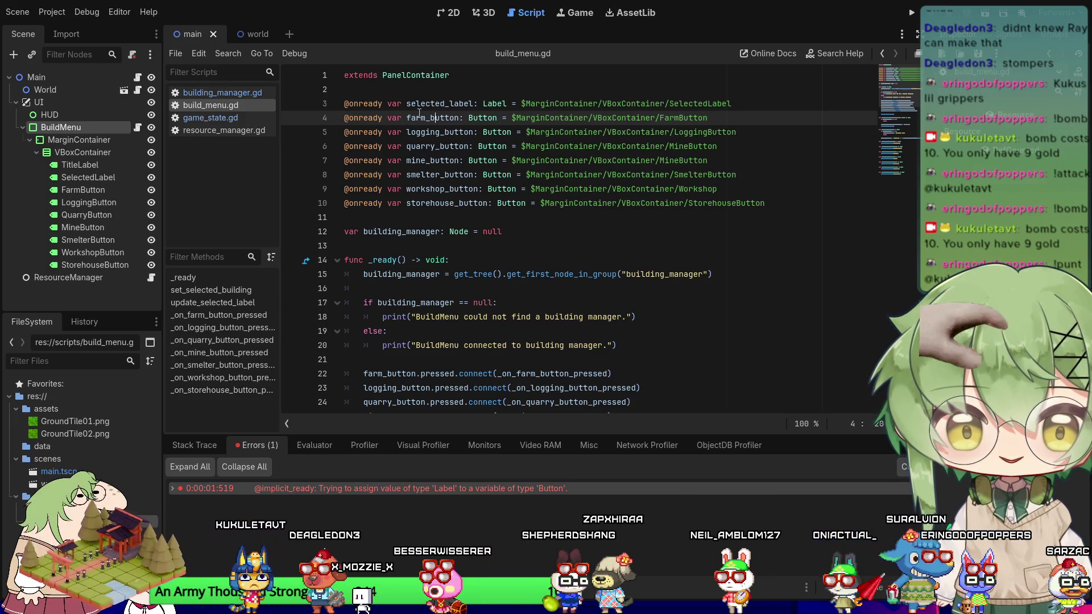
left_click(90, 177)
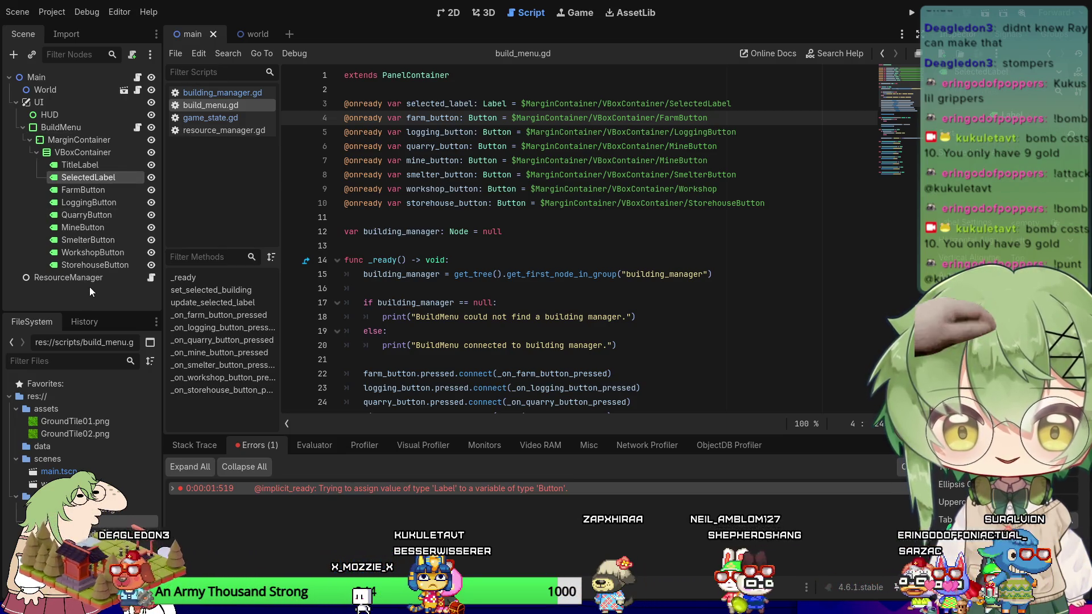
key("Up")
key("Right")
key("Right")
key("Right")
key("Right")
key("Right")
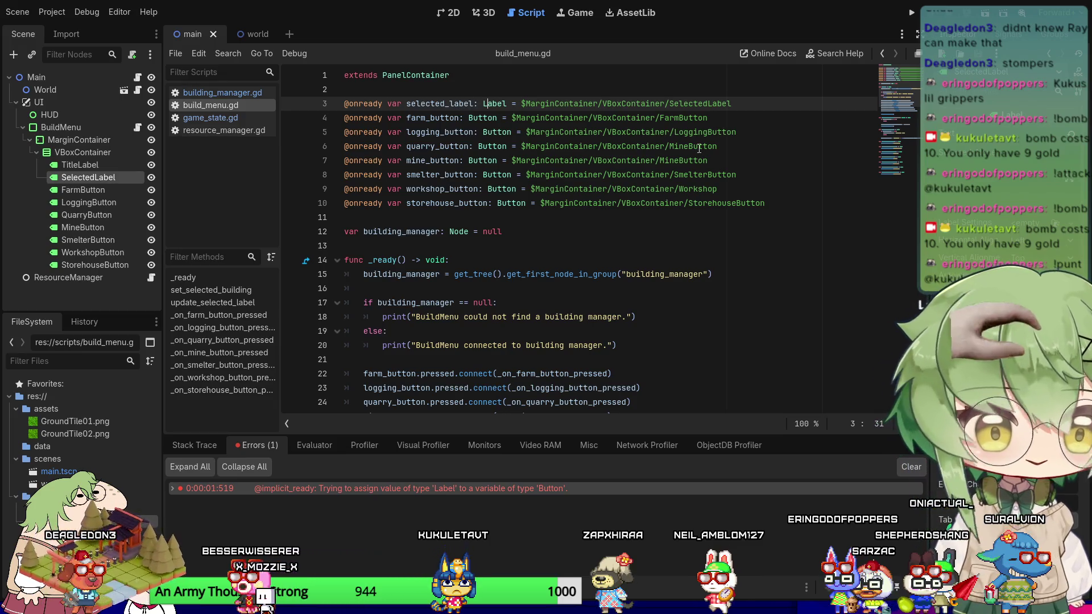
key("Right")
key("Right")
key("Right")
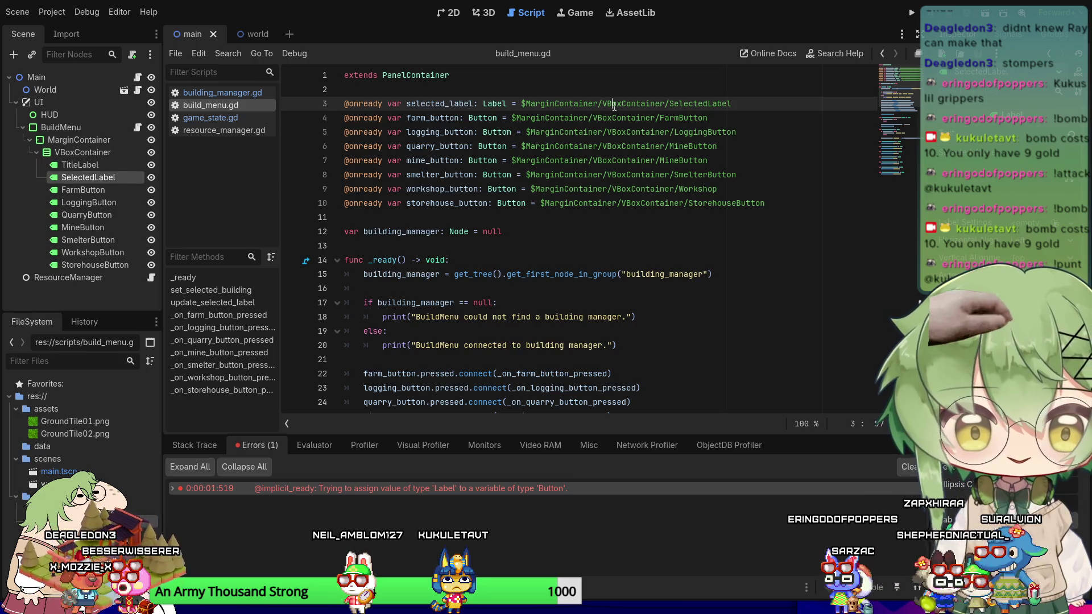
Inspect the selected_label node path and add a blank line after its declaration.
left_click(669, 104)
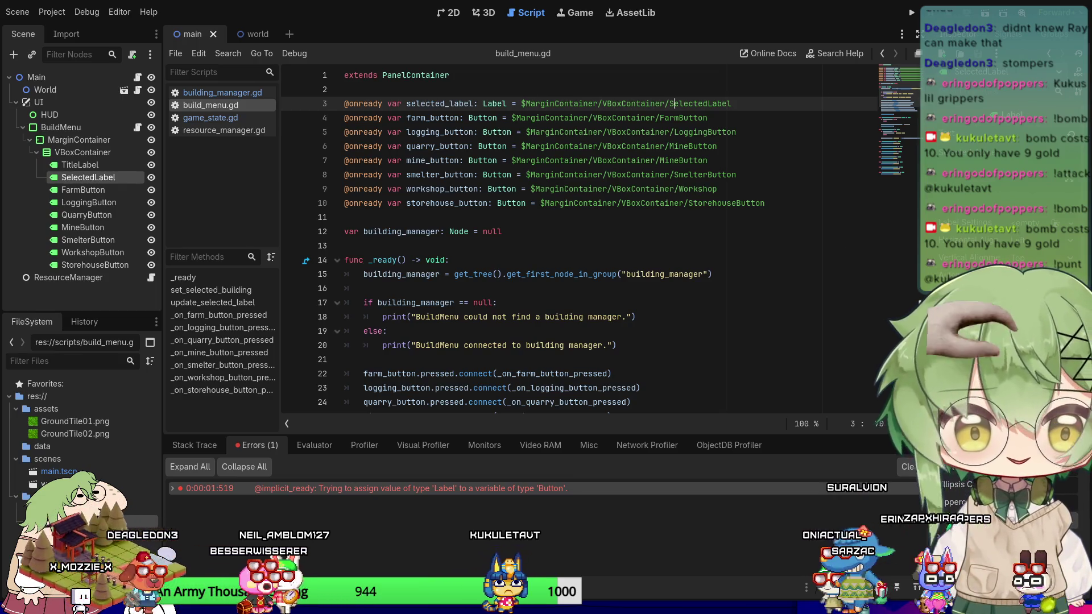
left_click(505, 104)
left_click(444, 104)
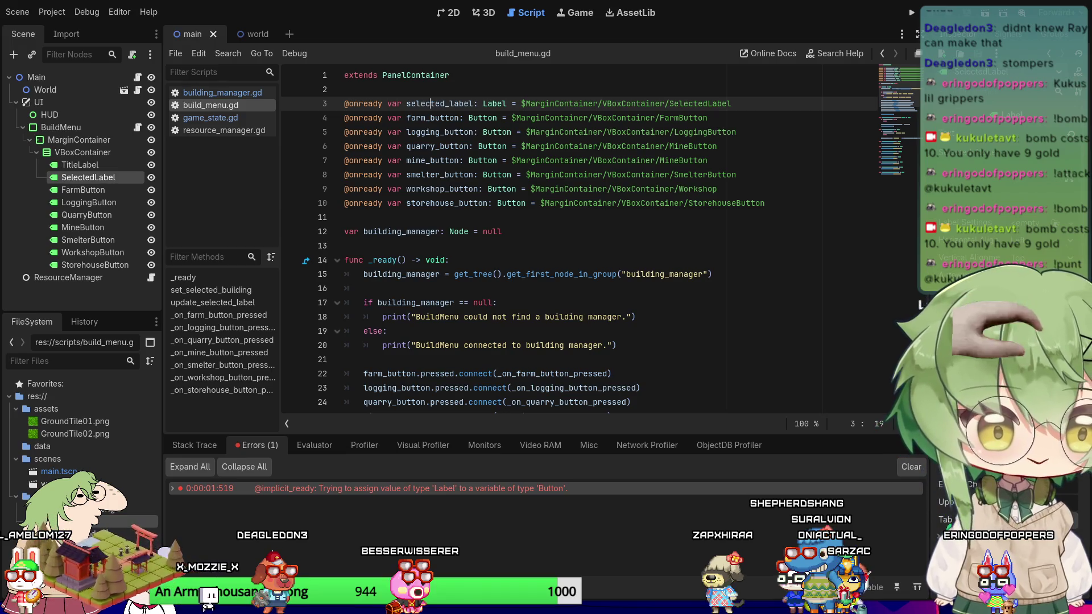
key("Return")
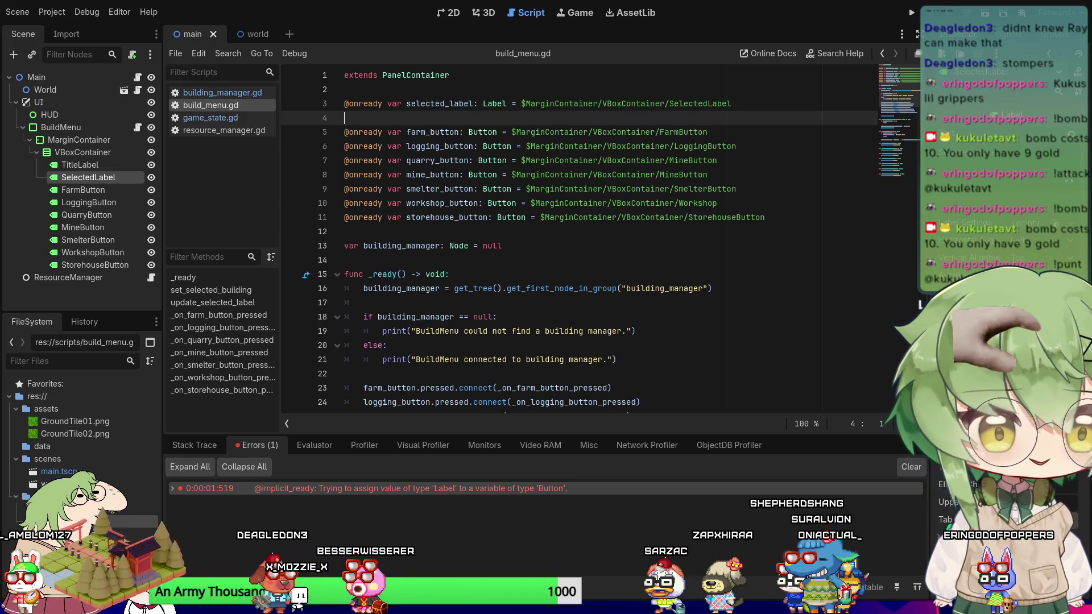
left_click(402, 132)
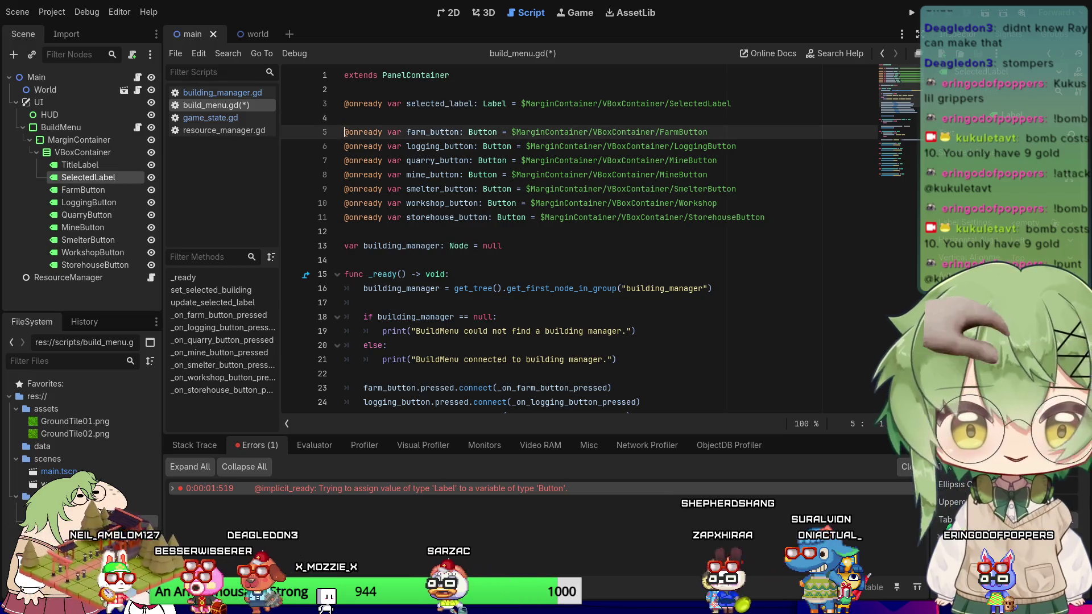
left_click(589, 132)
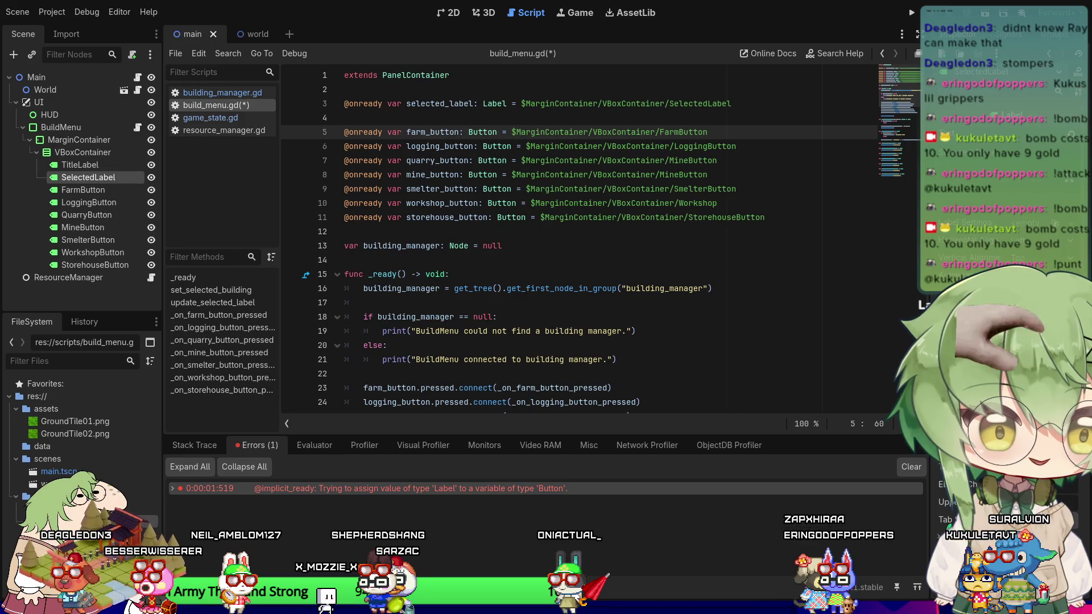
Replace the whole build_menu.gd script with the pasted code and save it.
left_click(525, 238)
key("ctrl+a")
key("ctrl+v")
key("ctrl+s")
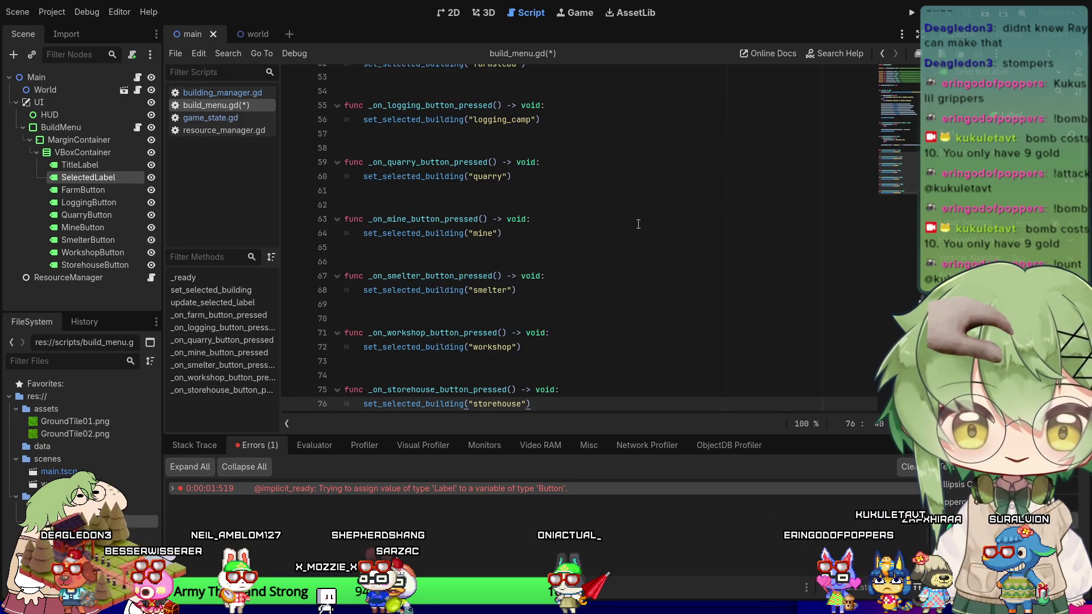
Rerun the project, inspect the Label-to-Button assignment error, and stop the game.
left_click(913, 12)
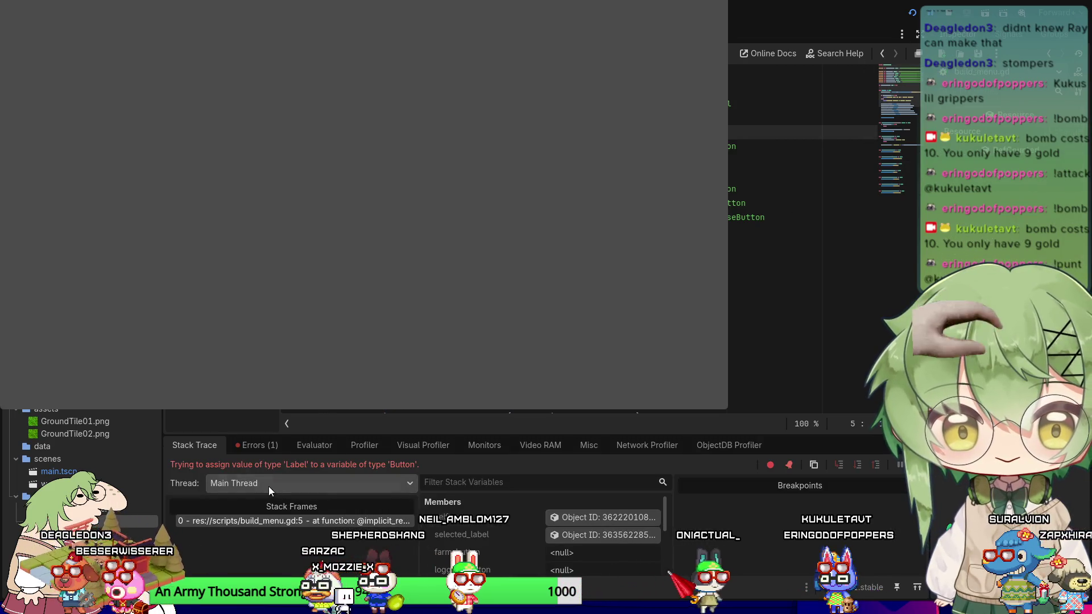
left_click(254, 445)
left_click(276, 489)
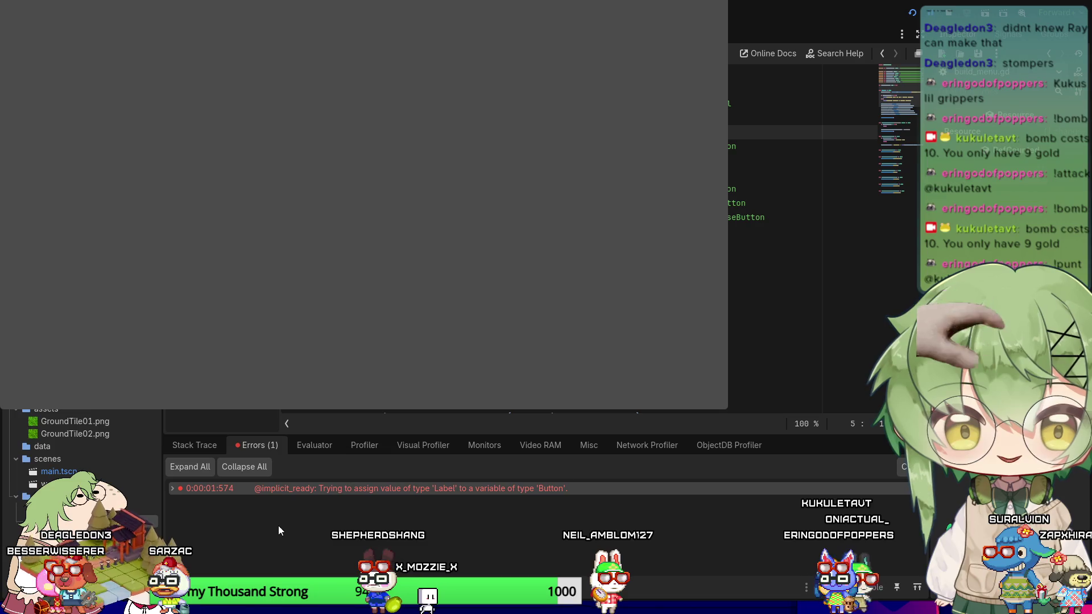
left_click(950, 13)
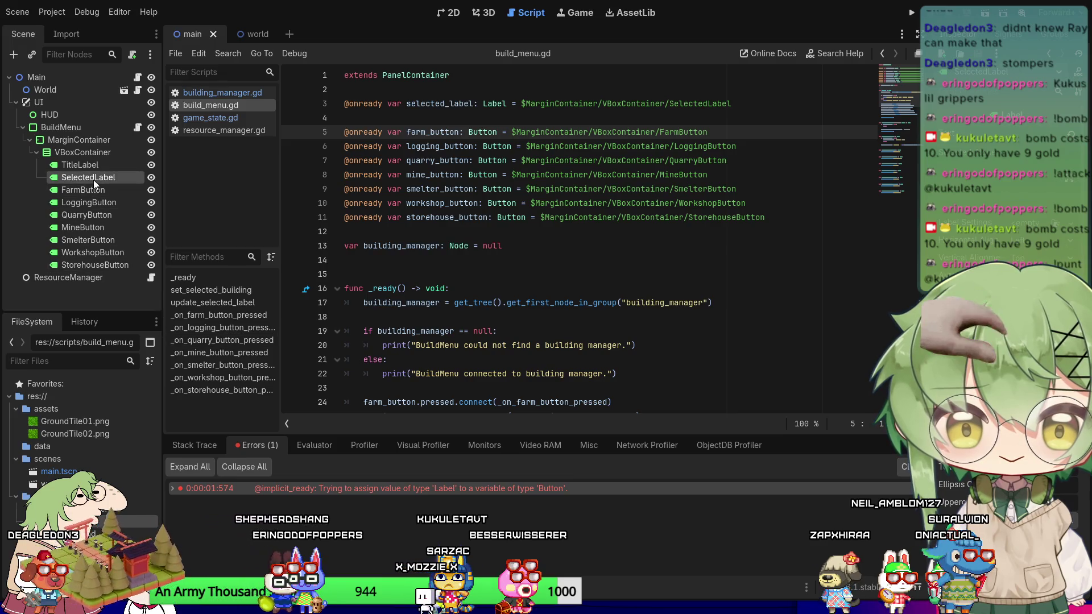
Inspect the SmelterButton, SelectedLabel, FarmButton and LoggingButton–StorehouseButton nodes in the Scene dock.
left_click(97, 241)
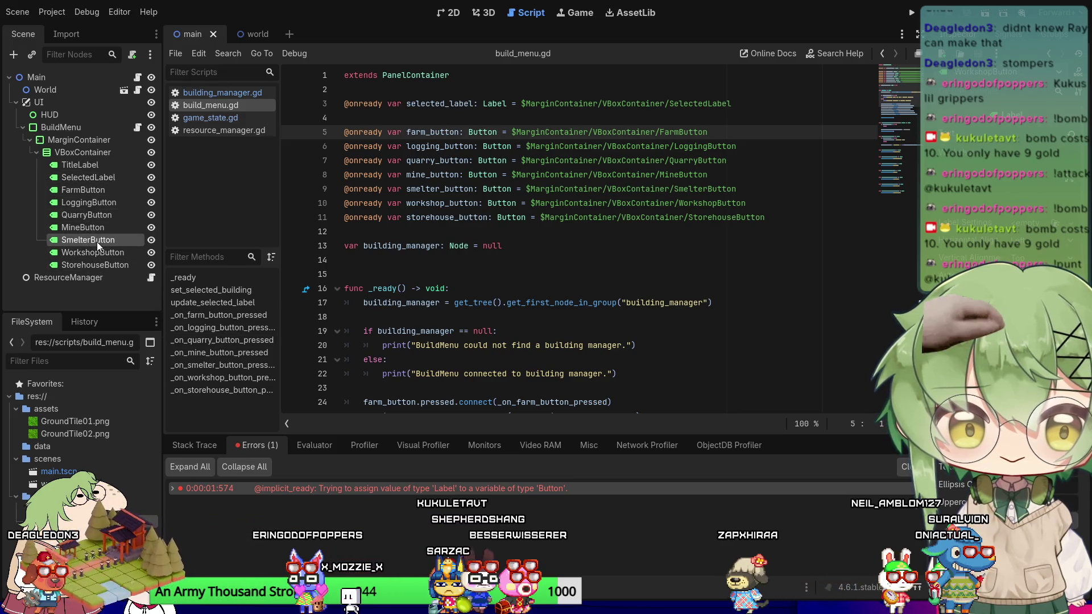
left_click(107, 176)
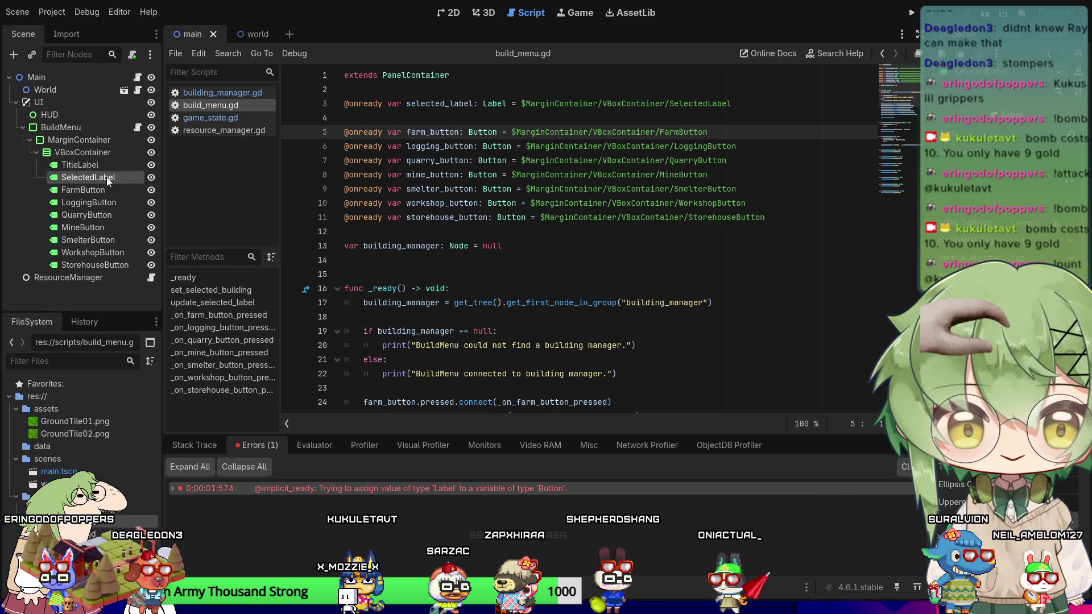
left_click(105, 189)
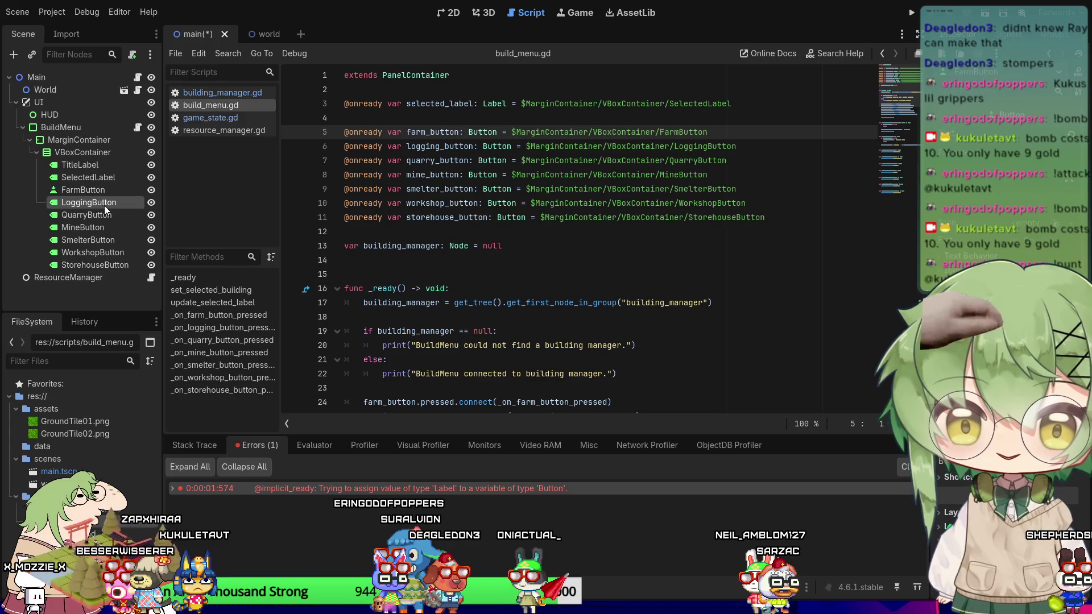
left_click(74, 266, "shift")
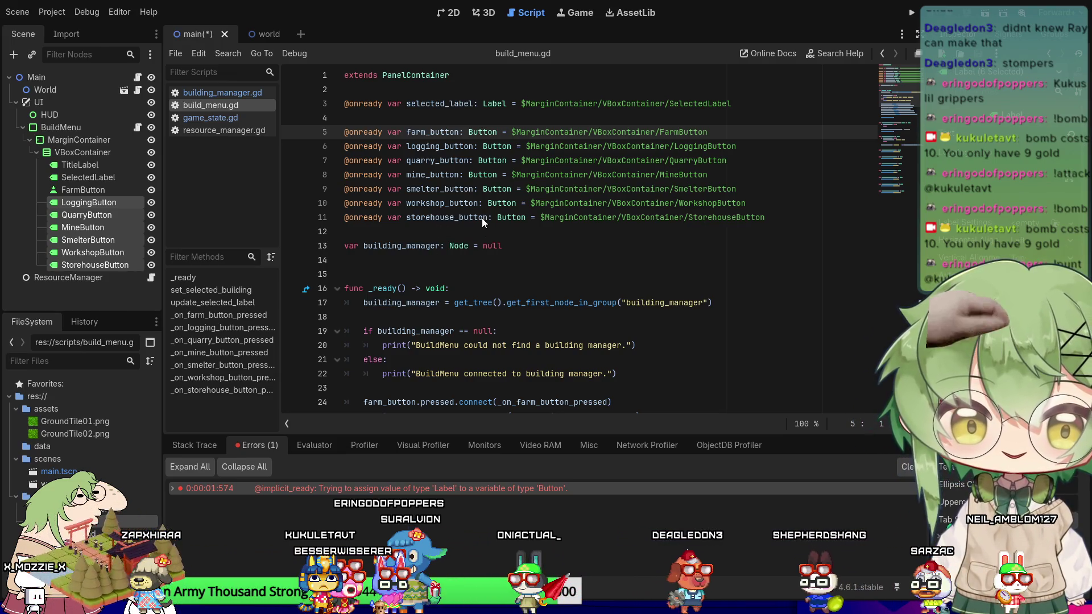
Save the main scene and run the project to test the build menu.
left_click(578, 164)
key("ctrl+s")
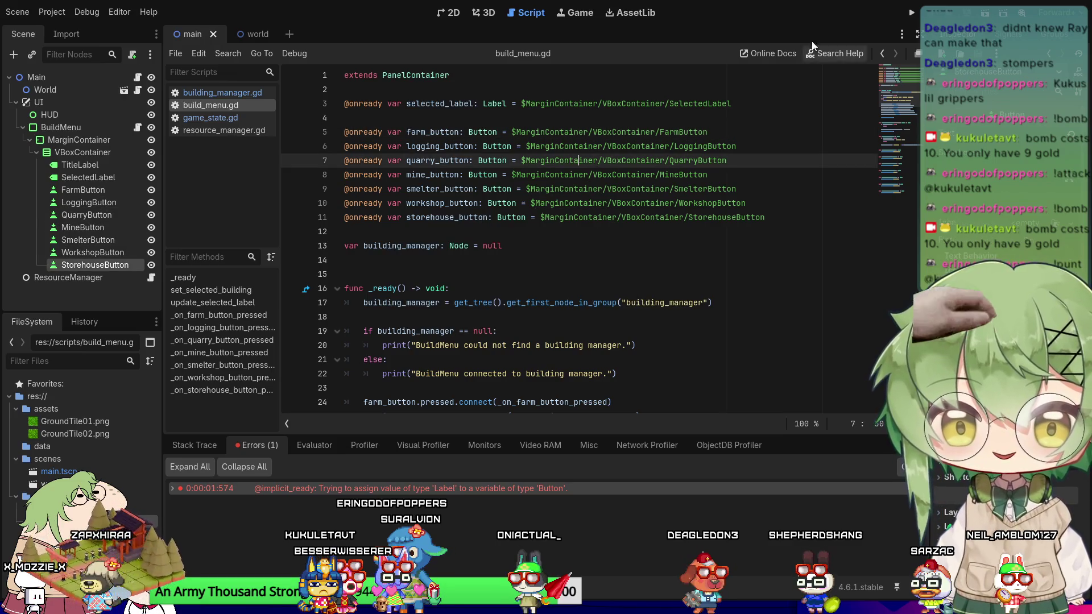
left_click(911, 13)
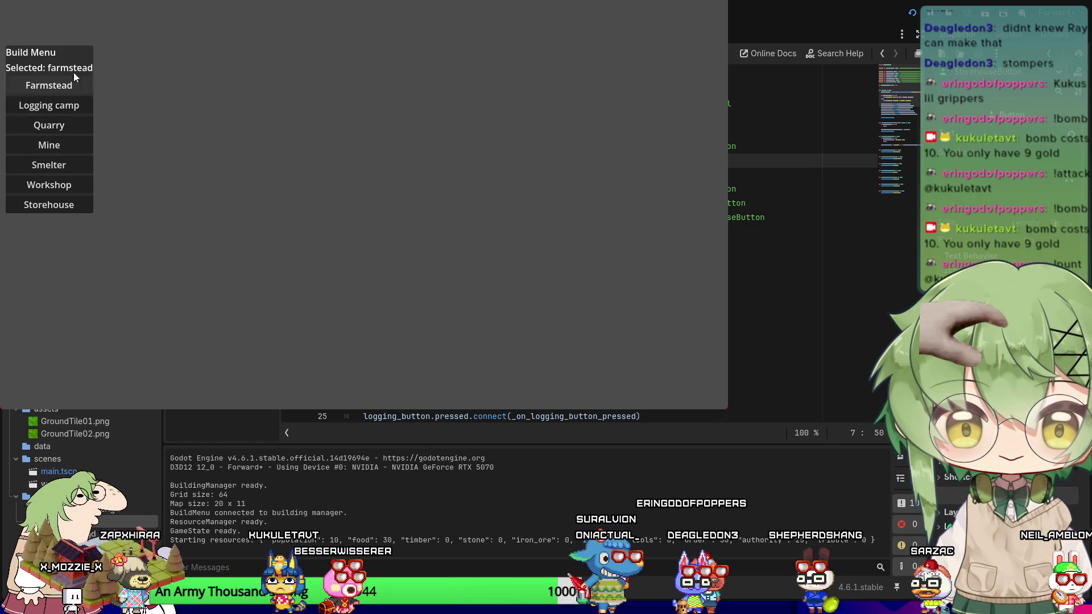
Try the farmstead, logging camp, quarry, mine, smelter and workshop buttons, then stop the game.
left_click(69, 86)
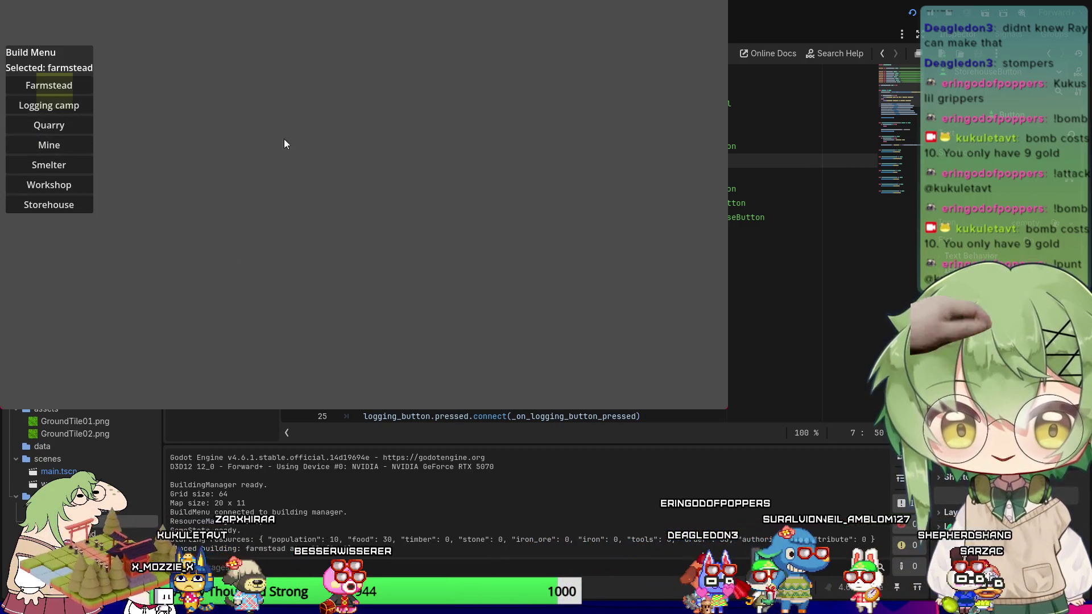
left_click(70, 107)
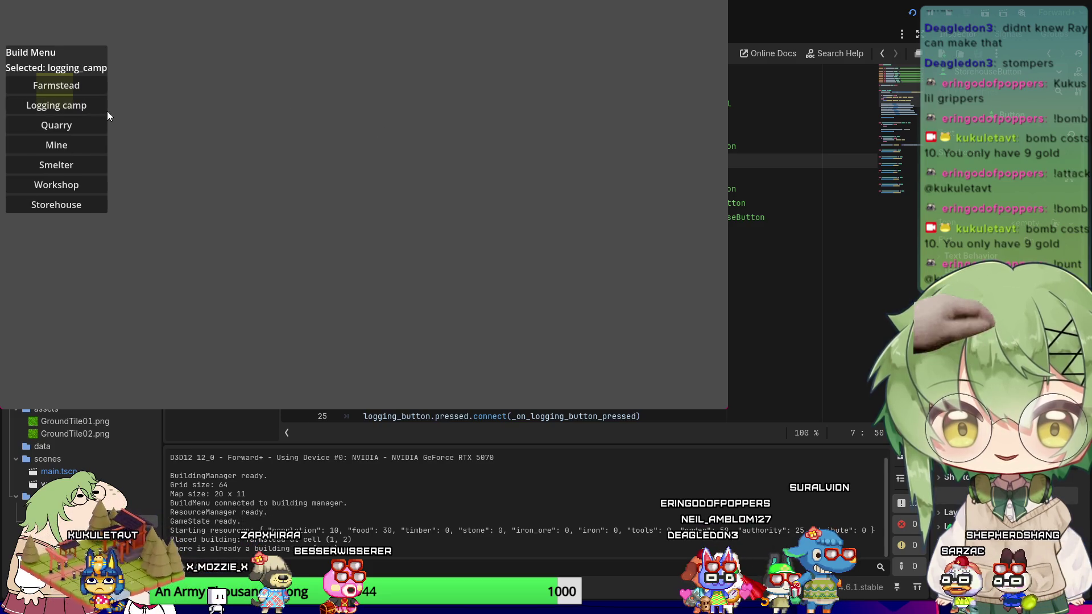
left_click(96, 125)
left_click(54, 149)
left_click(40, 172)
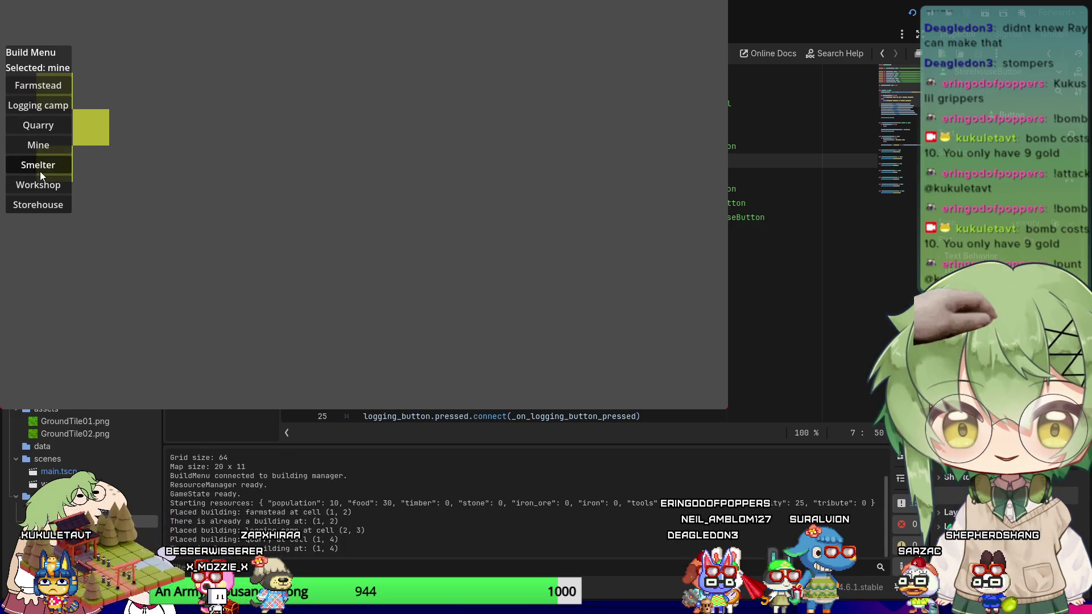
left_click(35, 200)
left_click(51, 180)
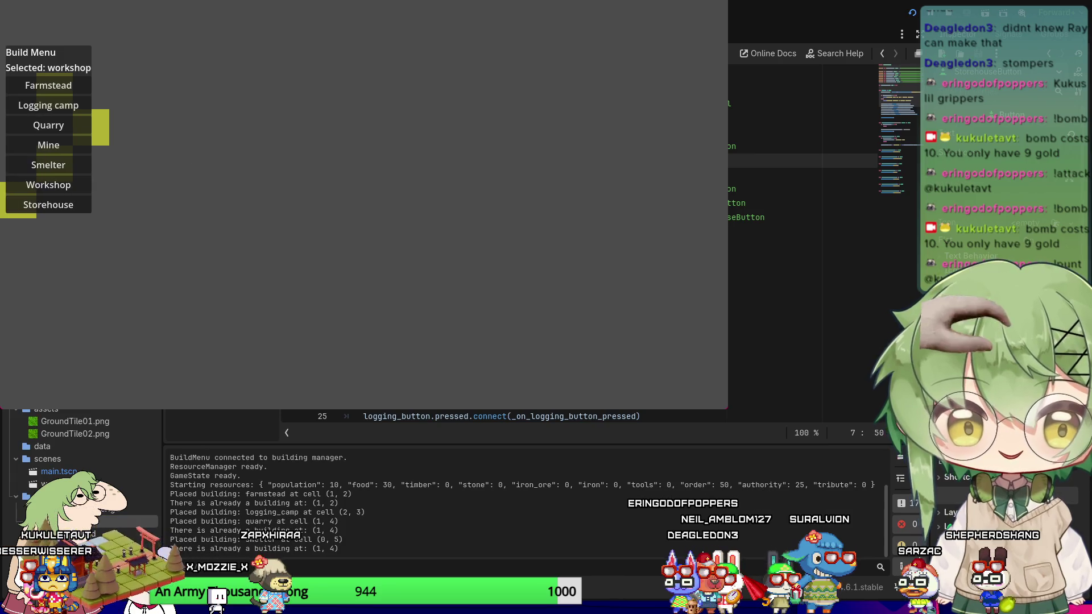
key("F8")
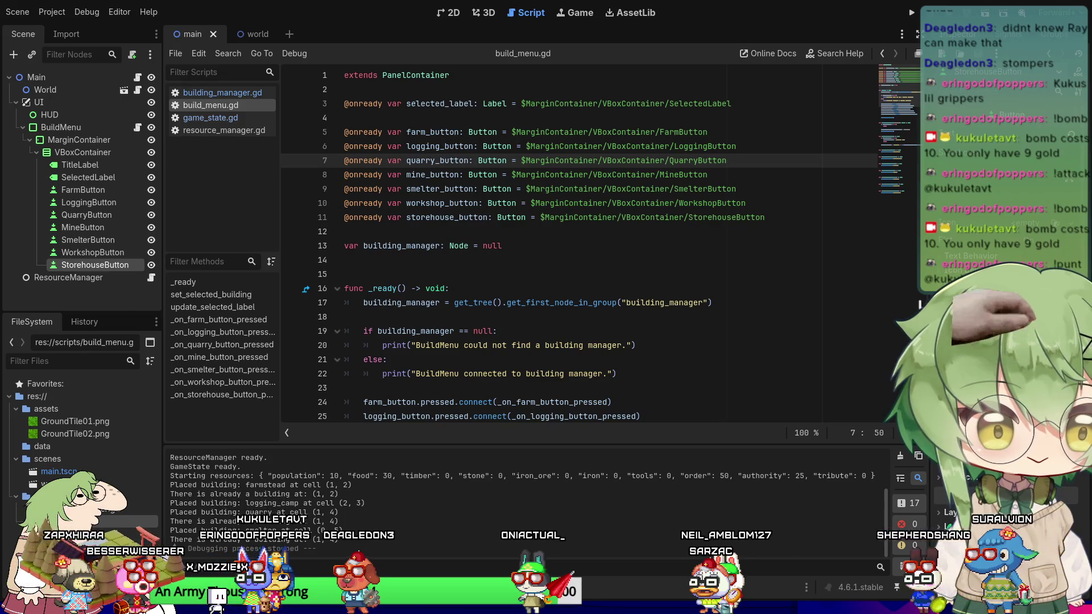
Rerun, choose the mine, close the game, and select the BuildMenu node.
key("F5")
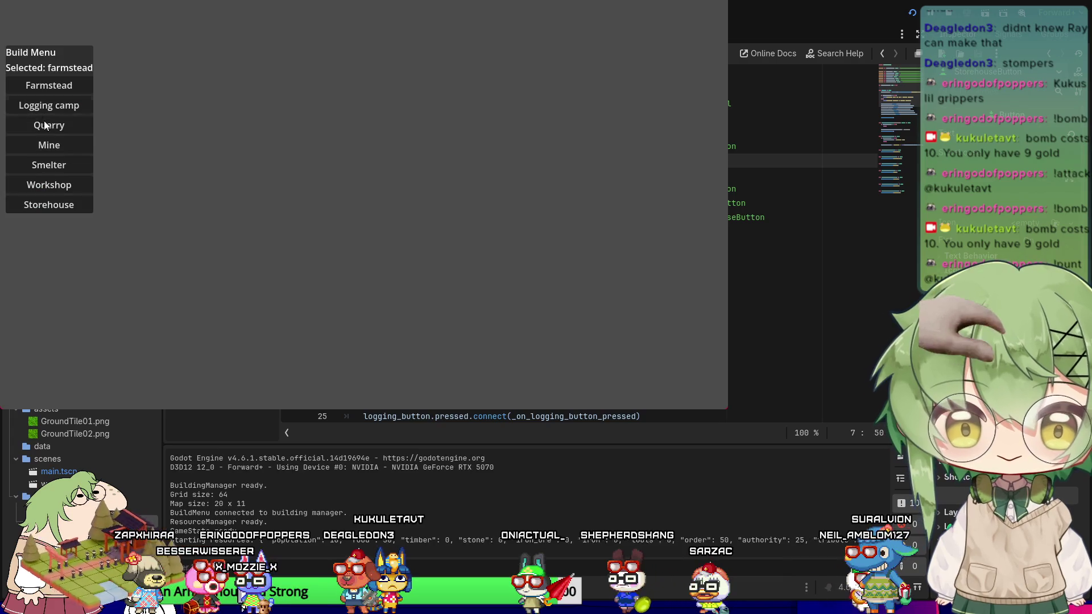
left_click(46, 151)
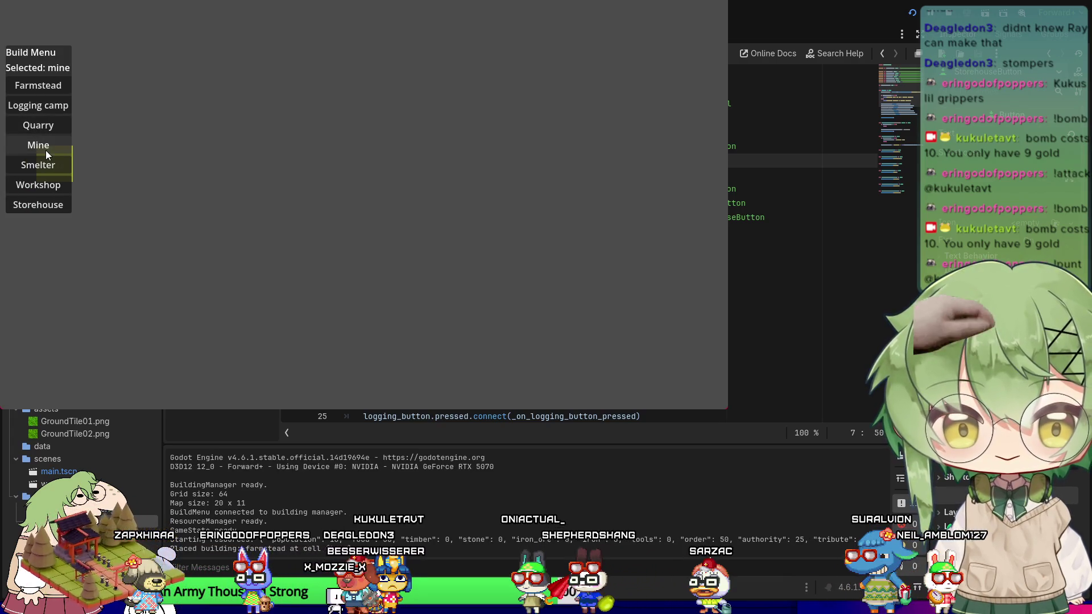
key("alt+F4")
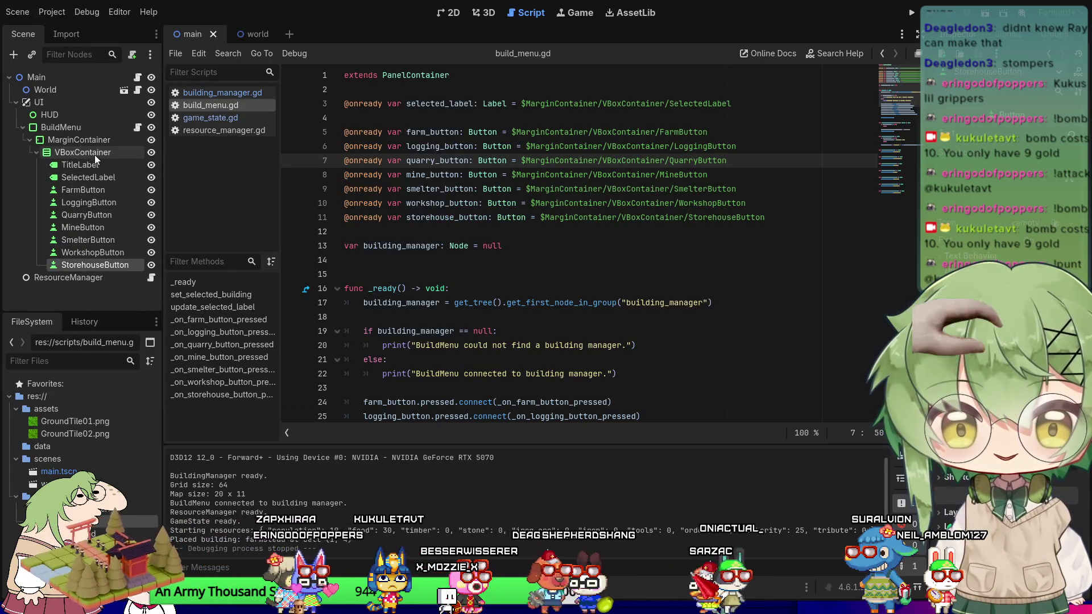
left_click(95, 154)
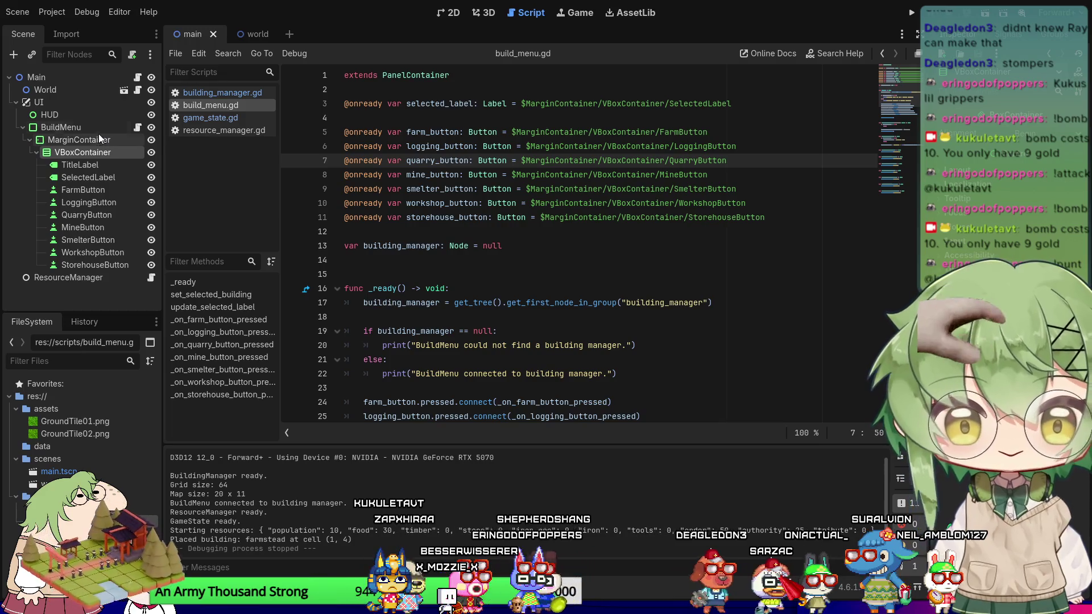
left_click(96, 127)
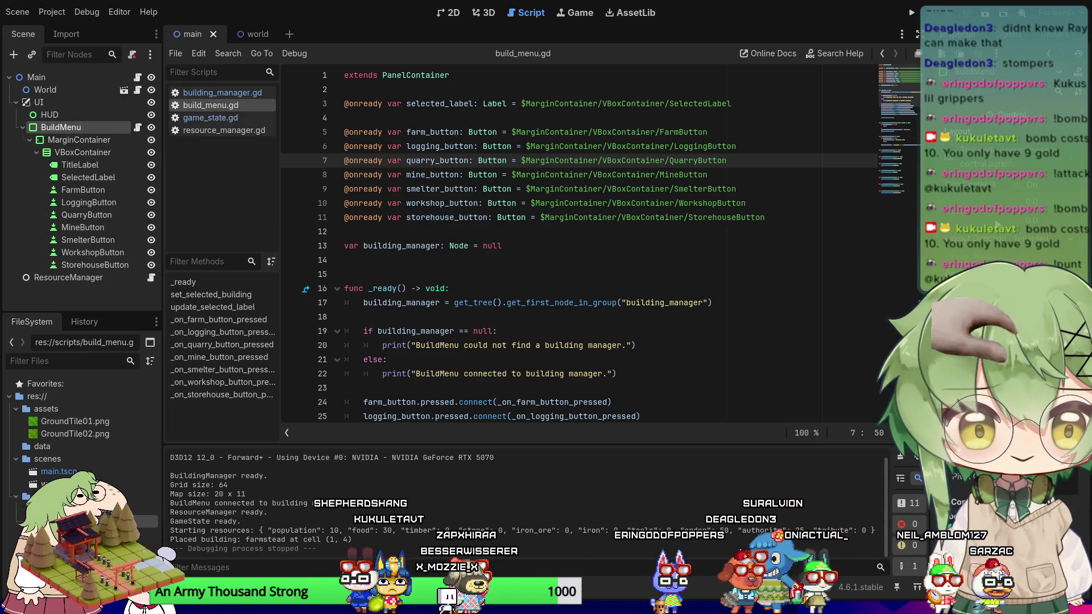
scroll(1001, 227, "down", 3)
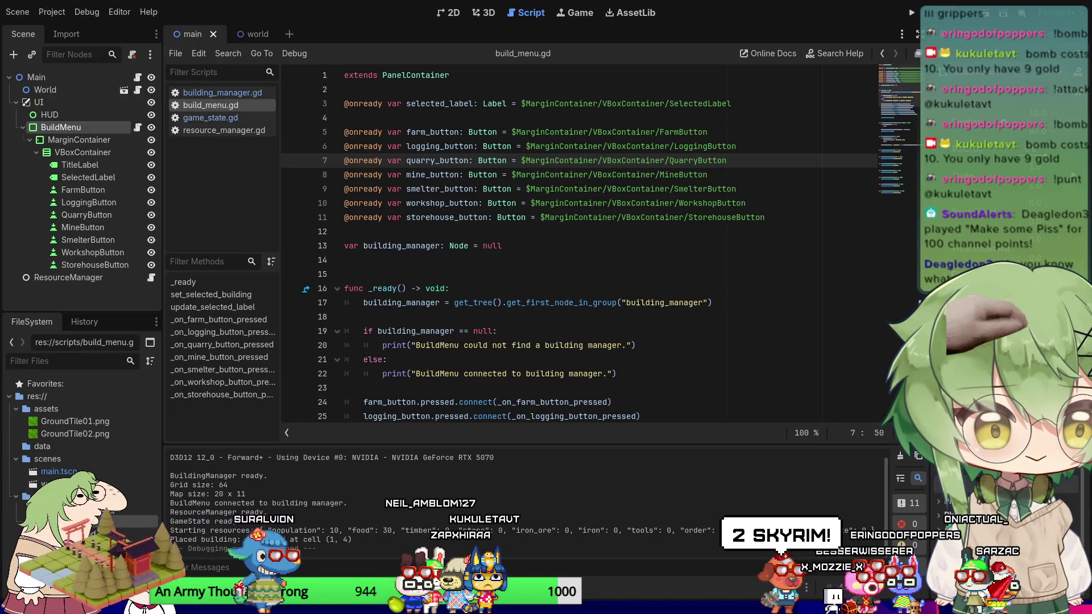
In building_manager.gd, begin renaming line 21's input function toward _unhandled_input.
left_click(223, 92)
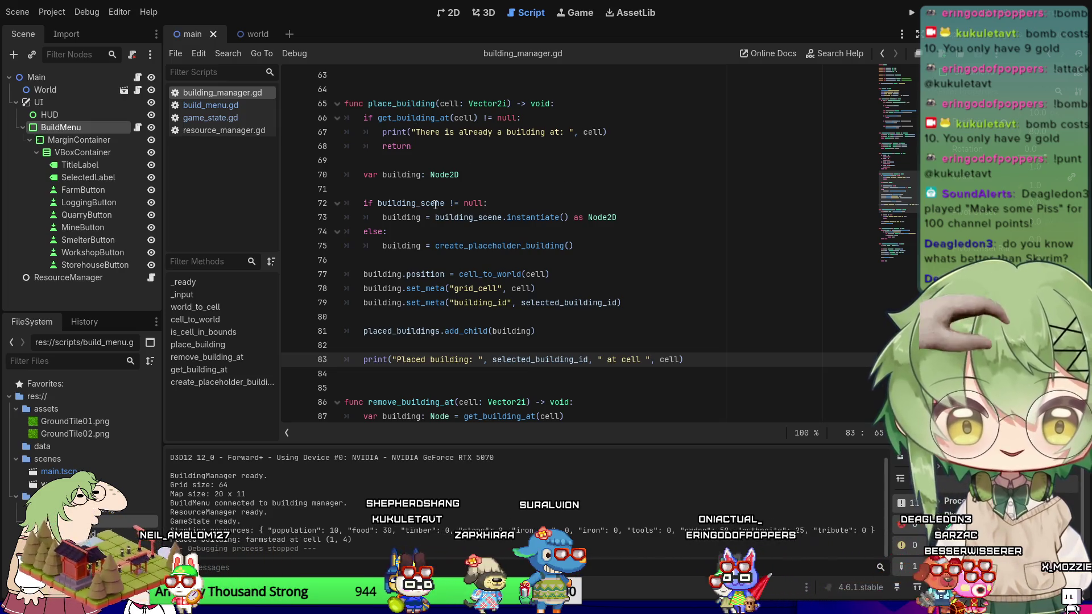
scroll(435, 205, "down", 2)
scroll(431, 256, "up", 9)
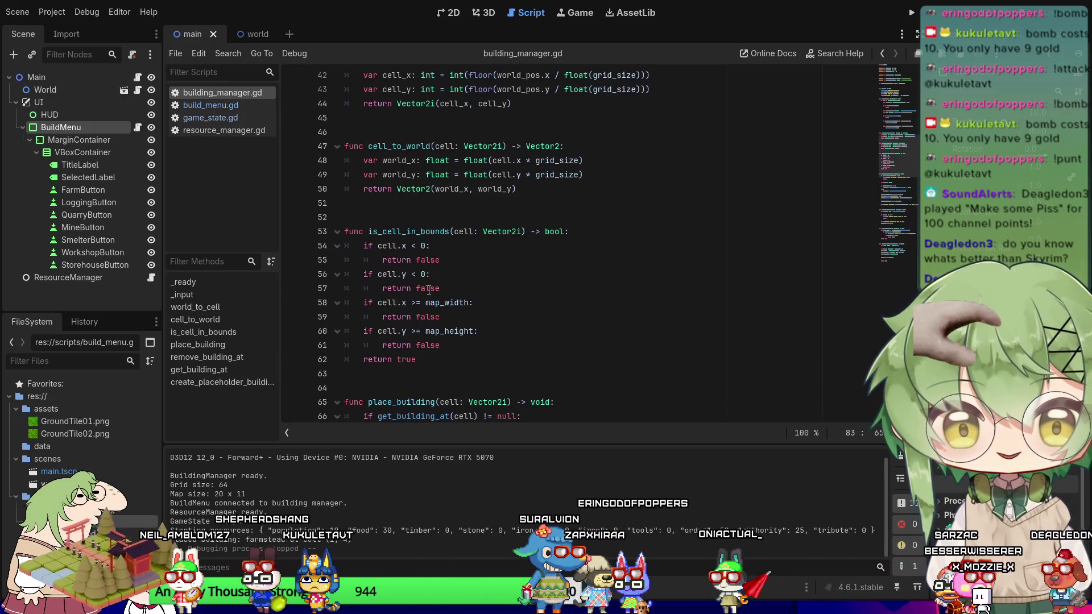
scroll(444, 278, "up", 6)
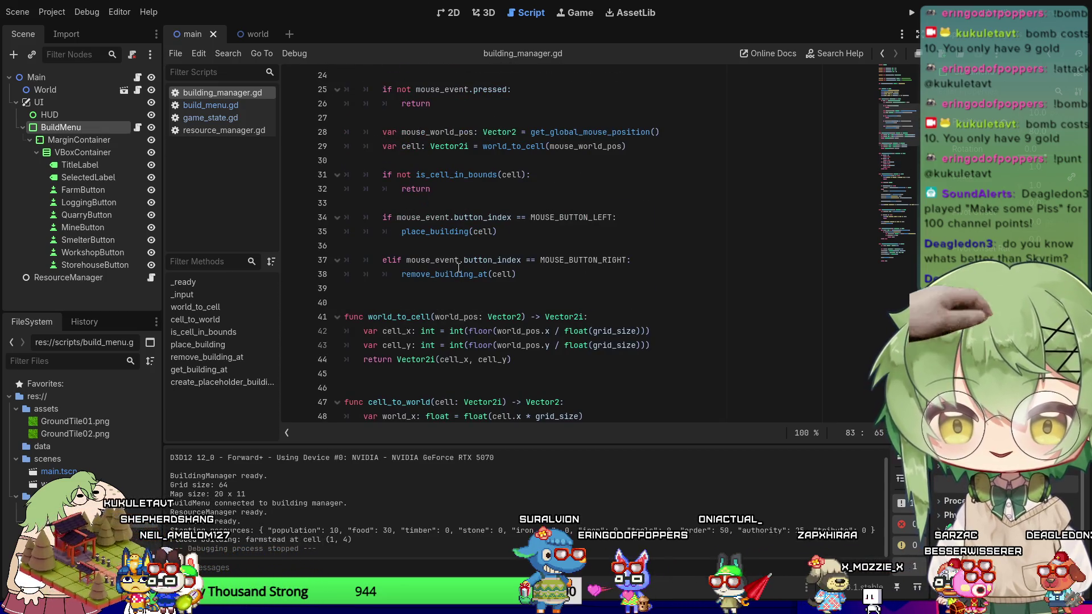
scroll(459, 267, "up", 8)
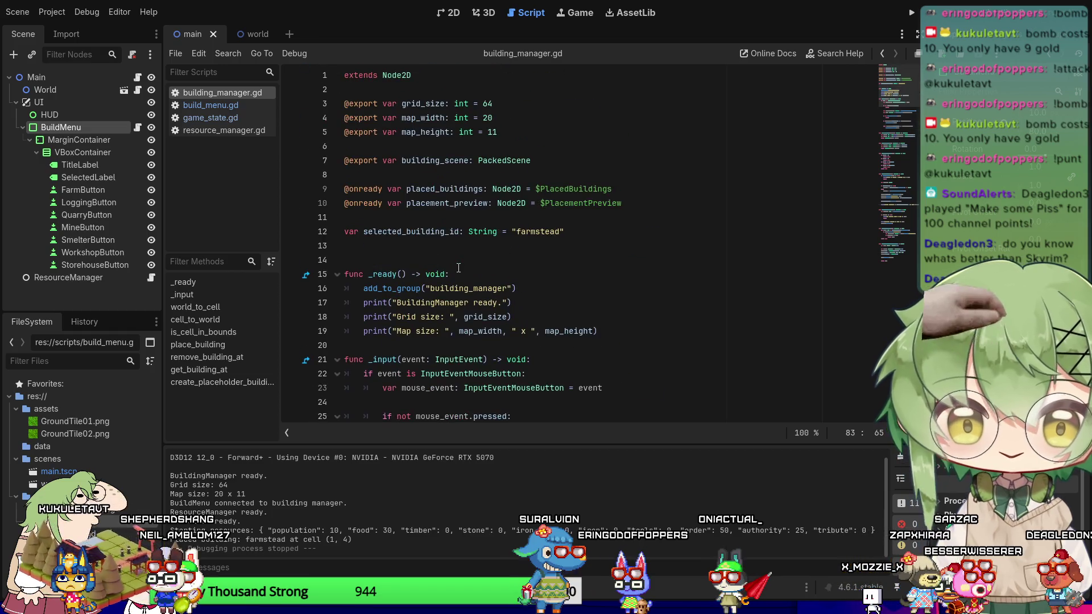
left_click(372, 359)
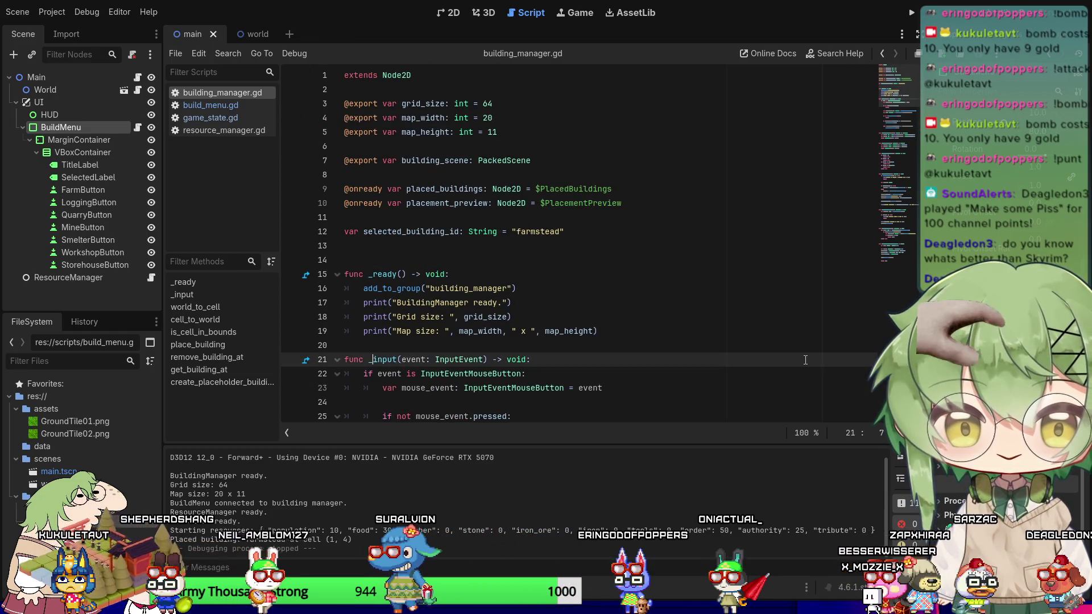
type("unhandled_")
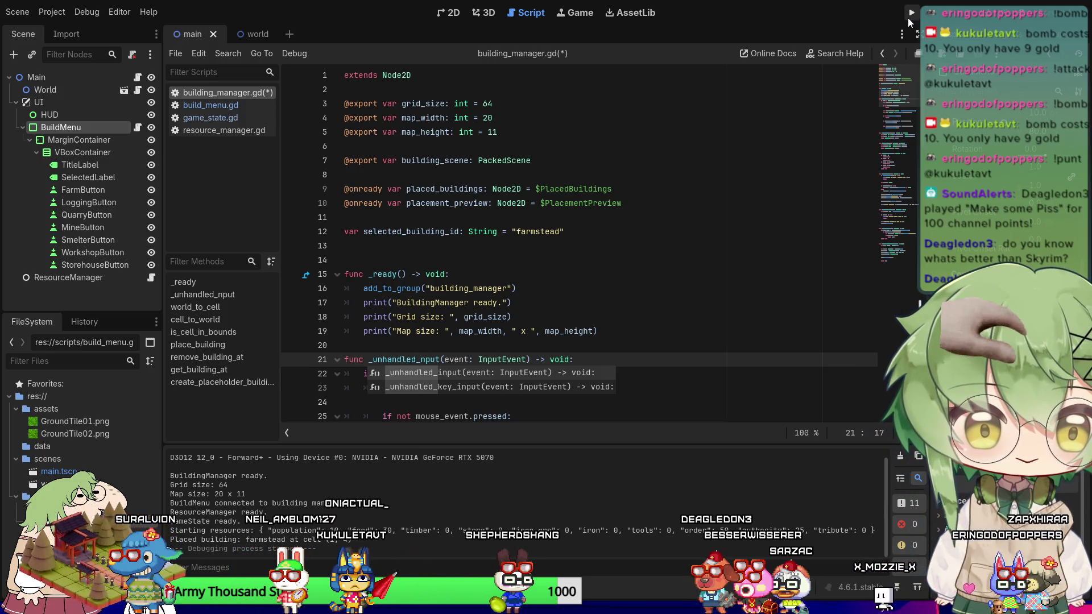
Run the game, switch the build menu through mine, smelter and farmstead, then stop.
left_click(909, 20)
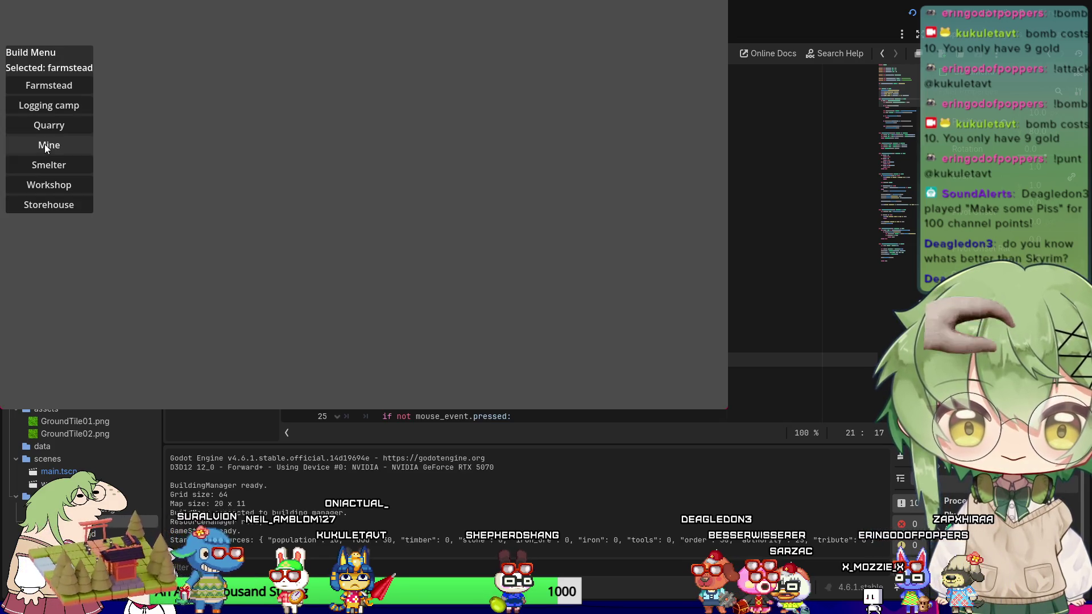
left_click(45, 145)
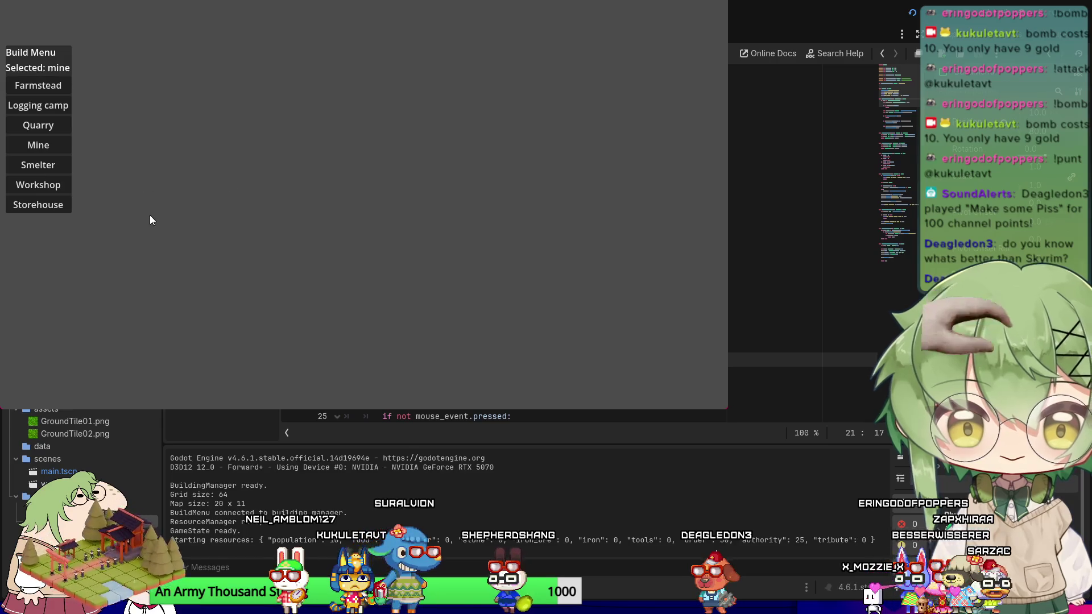
left_click(33, 164)
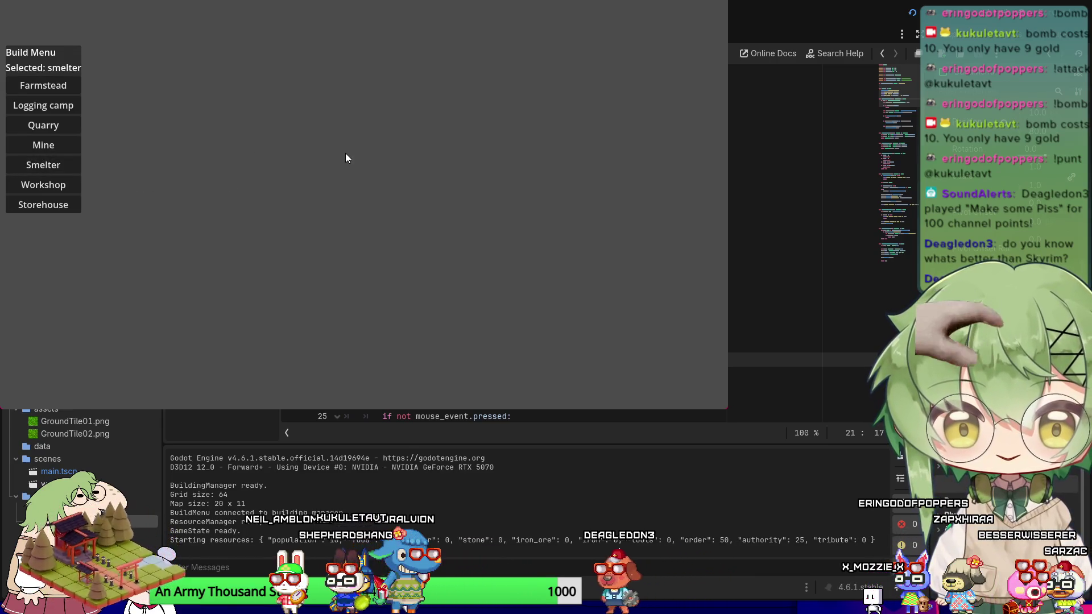
left_click(48, 86)
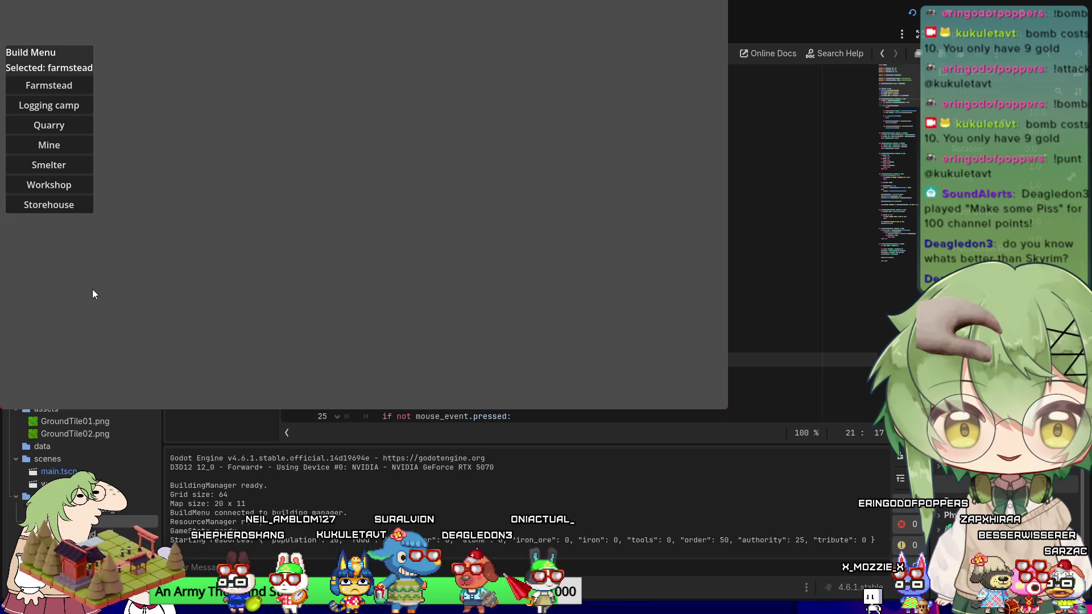
left_click(705, 1)
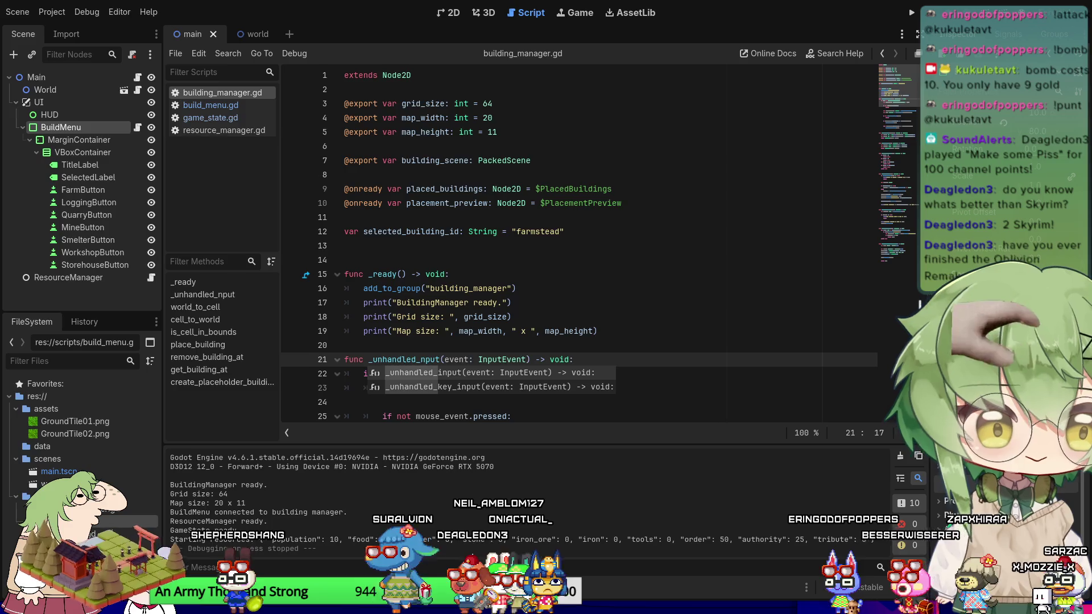
Inspect the UI, BuildMenu and FarmButton nodes, then run the project with F5.
left_click(38, 102)
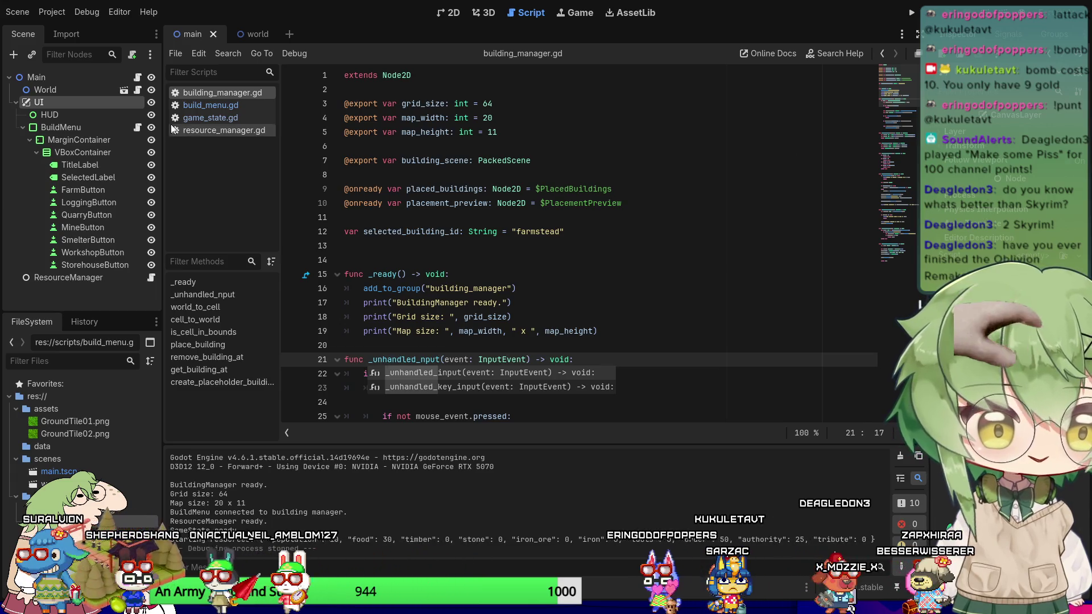
left_click(85, 129)
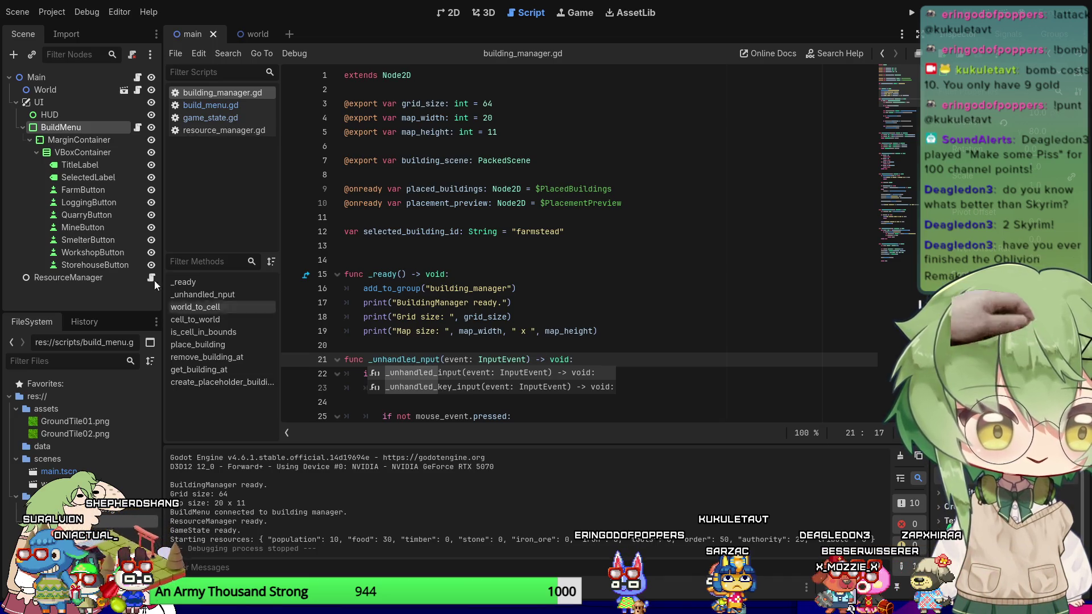
left_click(76, 194)
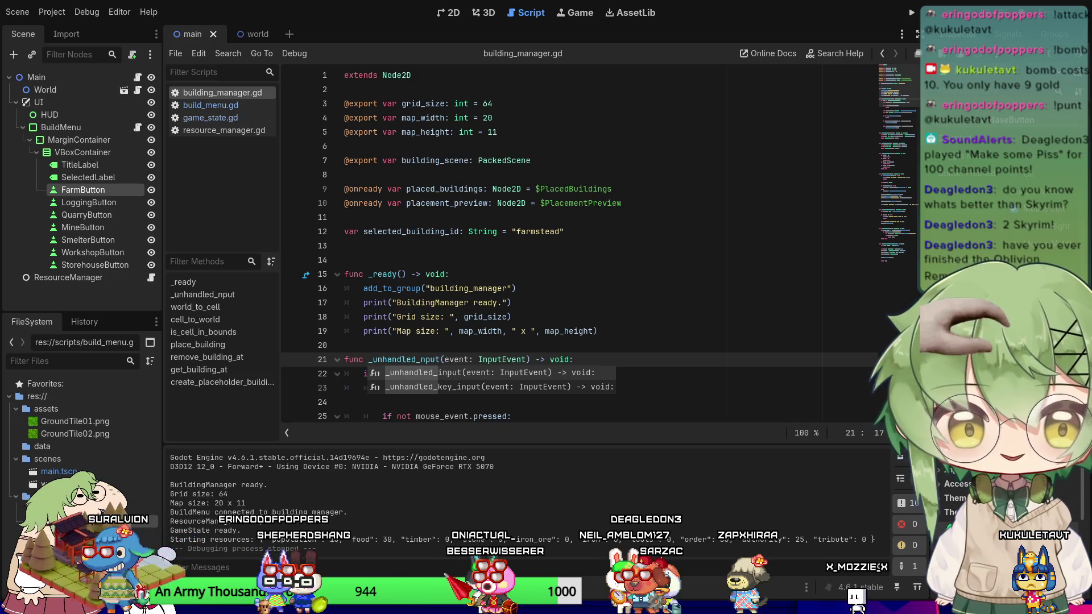
key("F5")
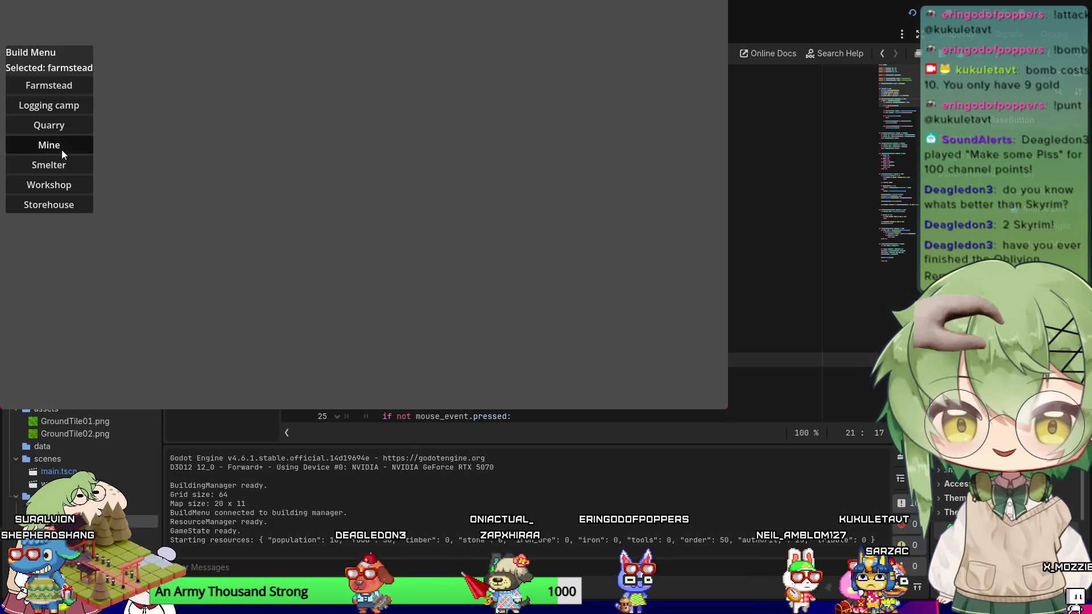
Cycle the build selection through mine, farmstead, logging camp and mine, then stop the game.
left_click(61, 149)
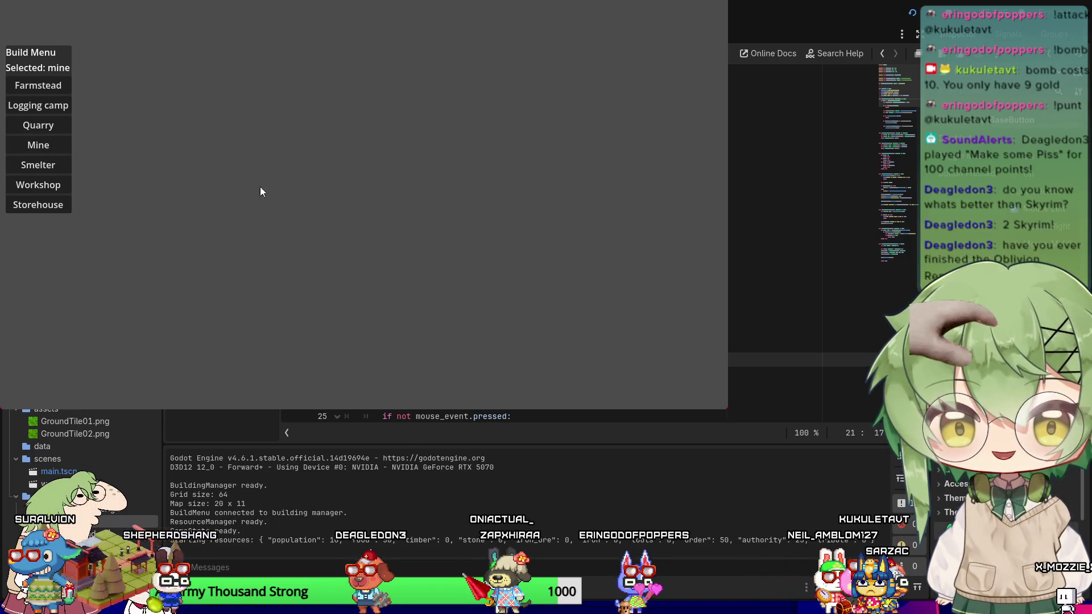
left_click(40, 84)
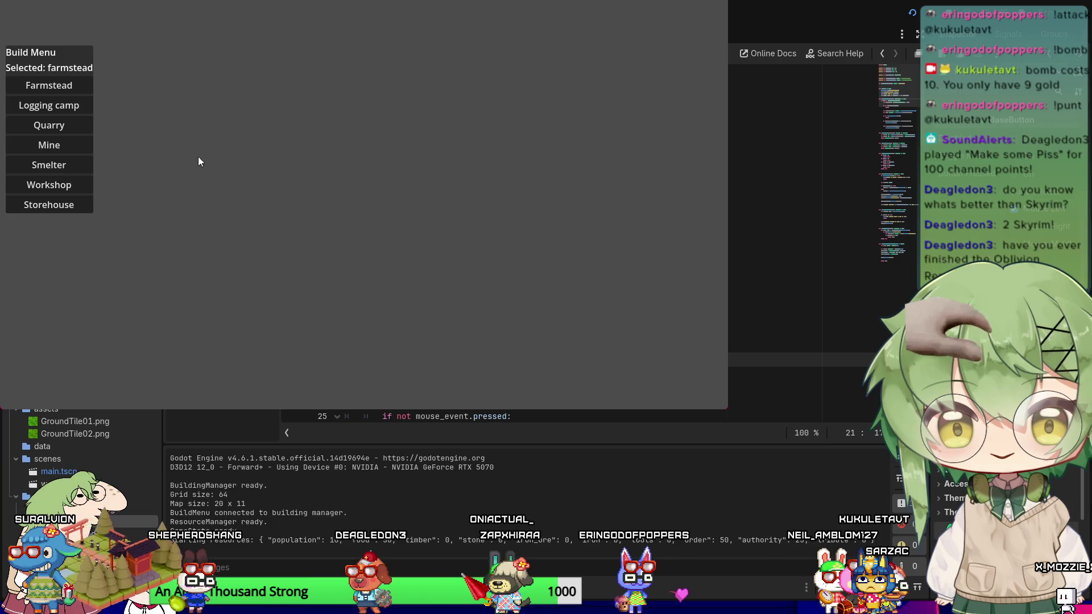
left_click(45, 109)
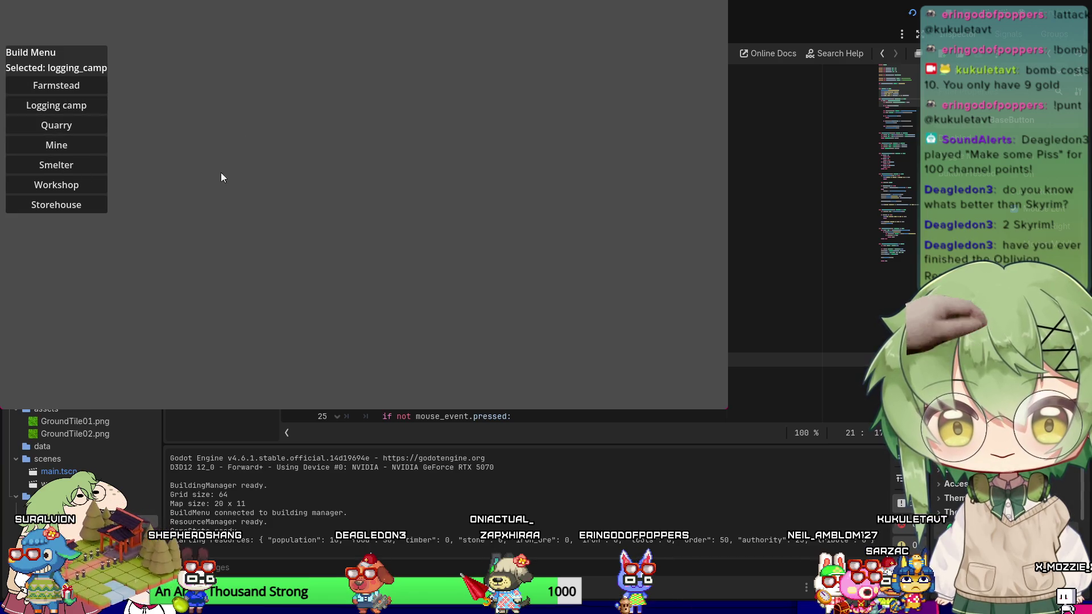
left_click(57, 145)
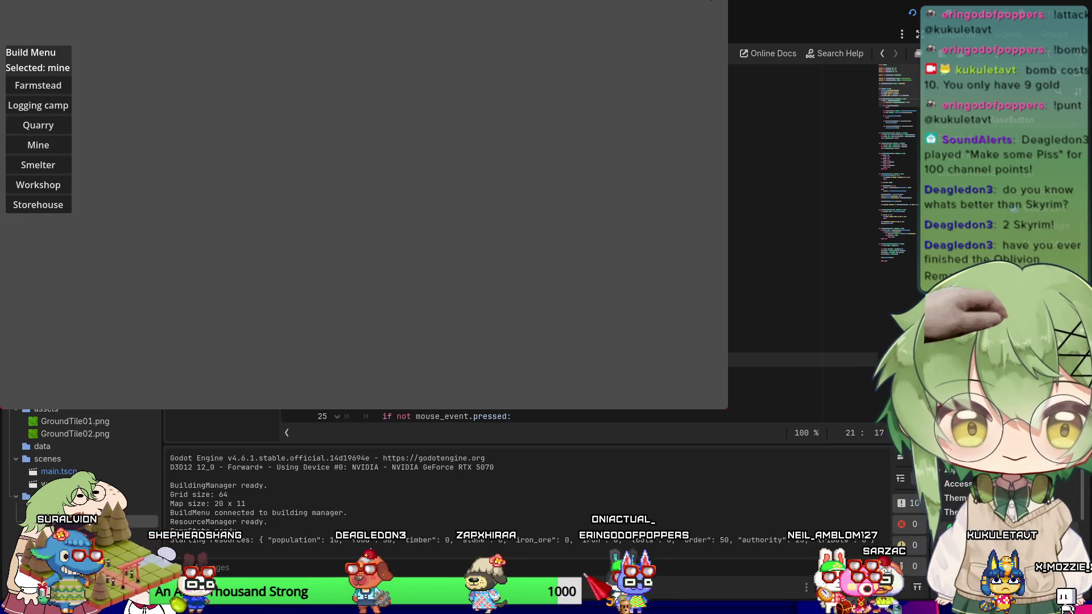
key("F8")
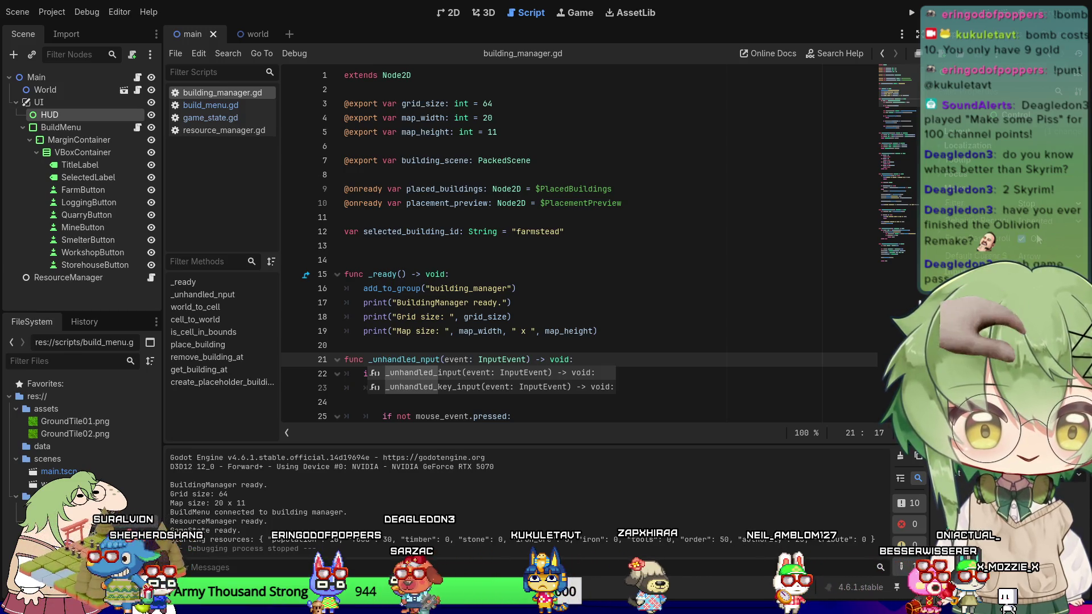
Set the HUD's Mouse Filter to Ignore, select BuildMenu, then save and run the game.
left_click(1028, 203)
left_click(1029, 247)
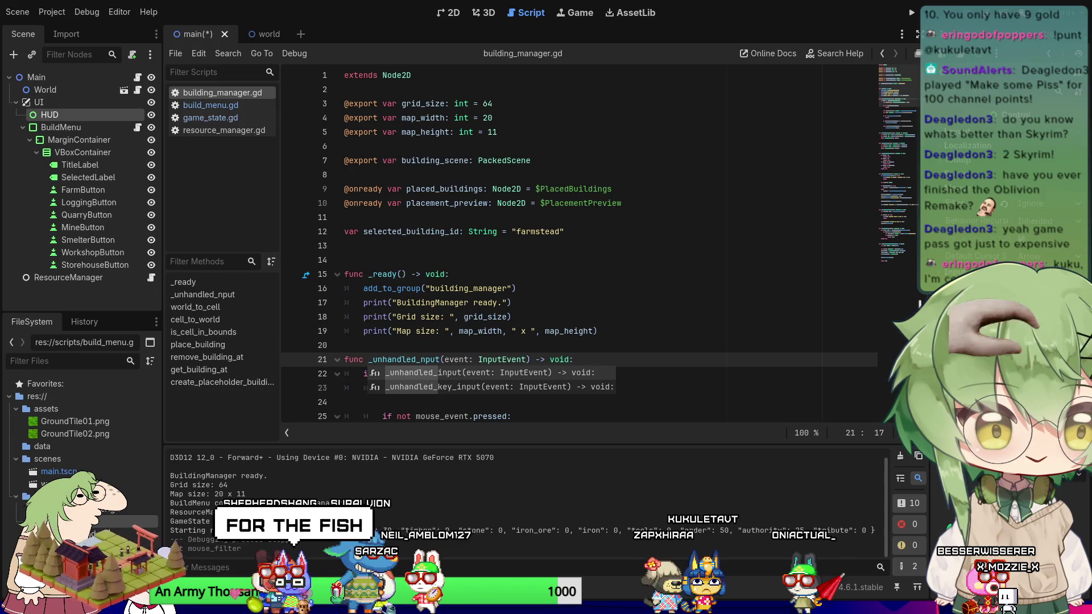
left_click(61, 128)
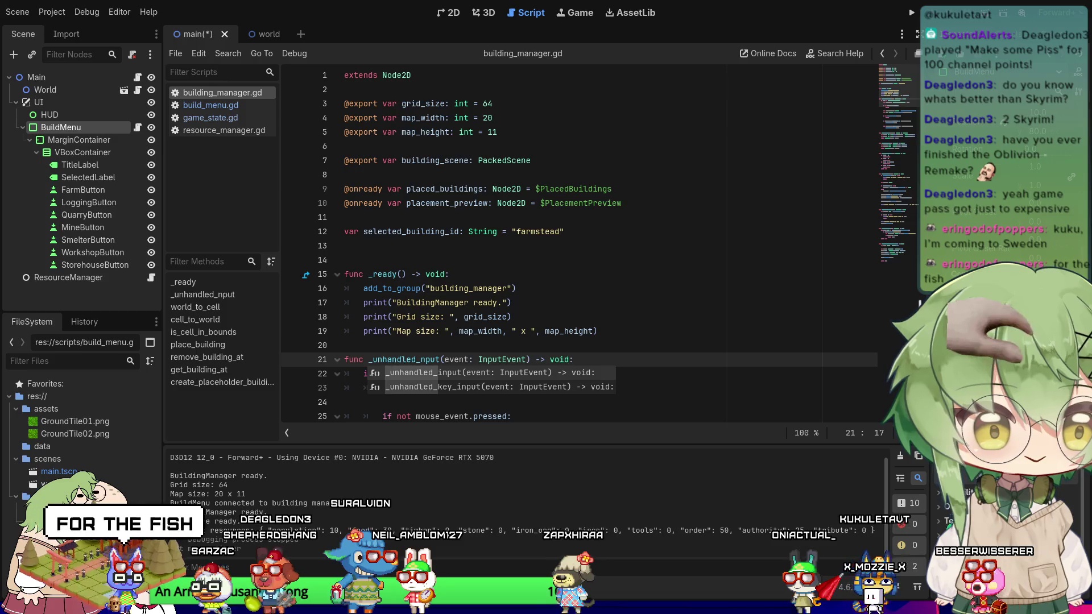
scroll(1007, 256, "down", 3)
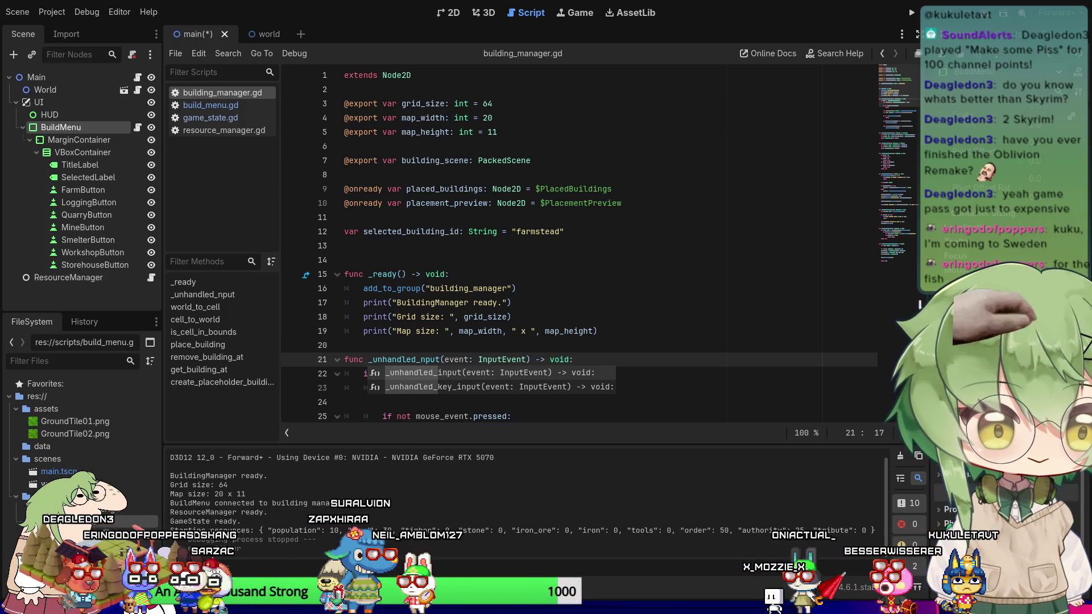
left_click(912, 13)
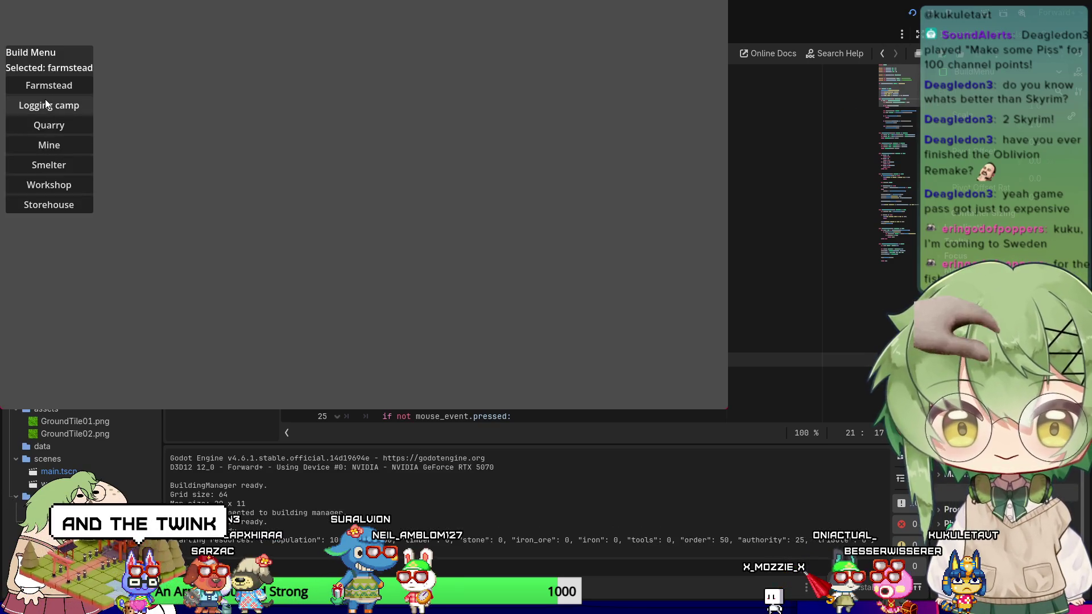
Test picking logging camp, quarry and farmstead, close the game, and dismiss the autocomplete suggestions.
left_click(45, 100)
left_click(59, 129)
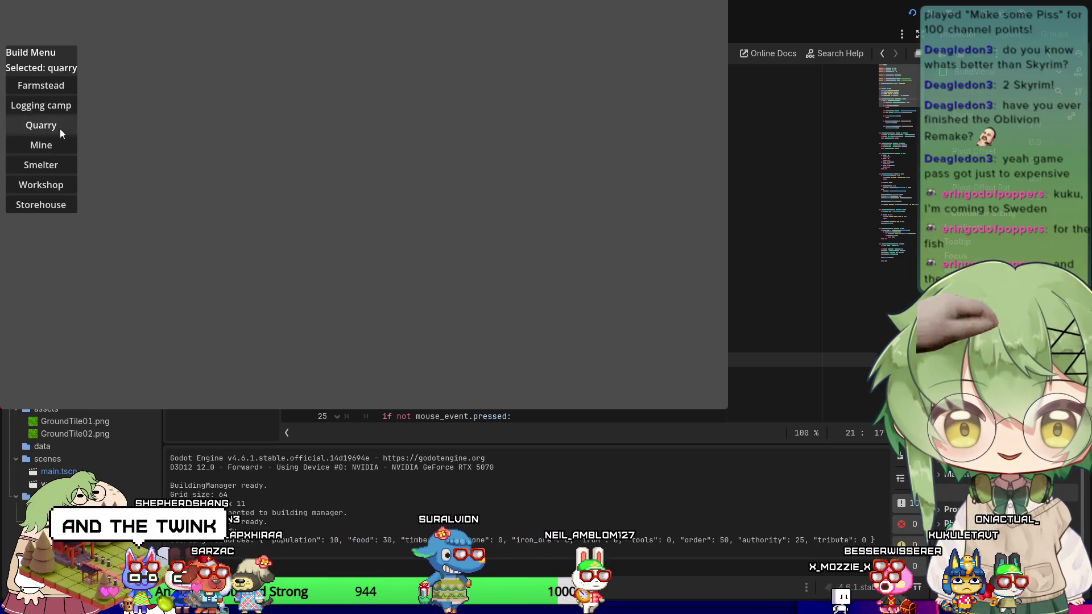
left_click(45, 85)
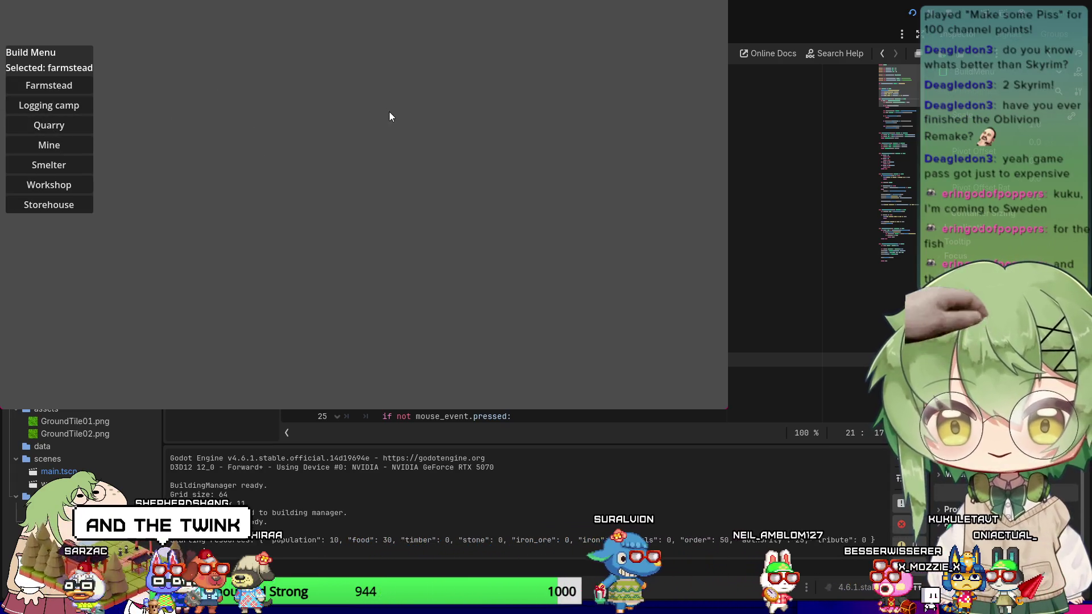
left_click(715, 6)
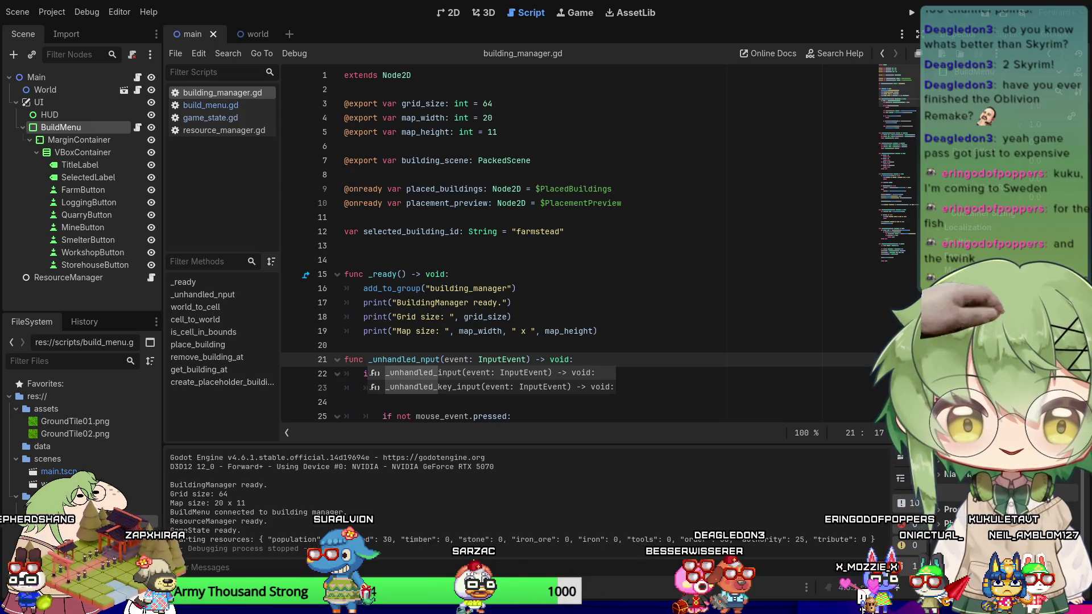
left_click(563, 359)
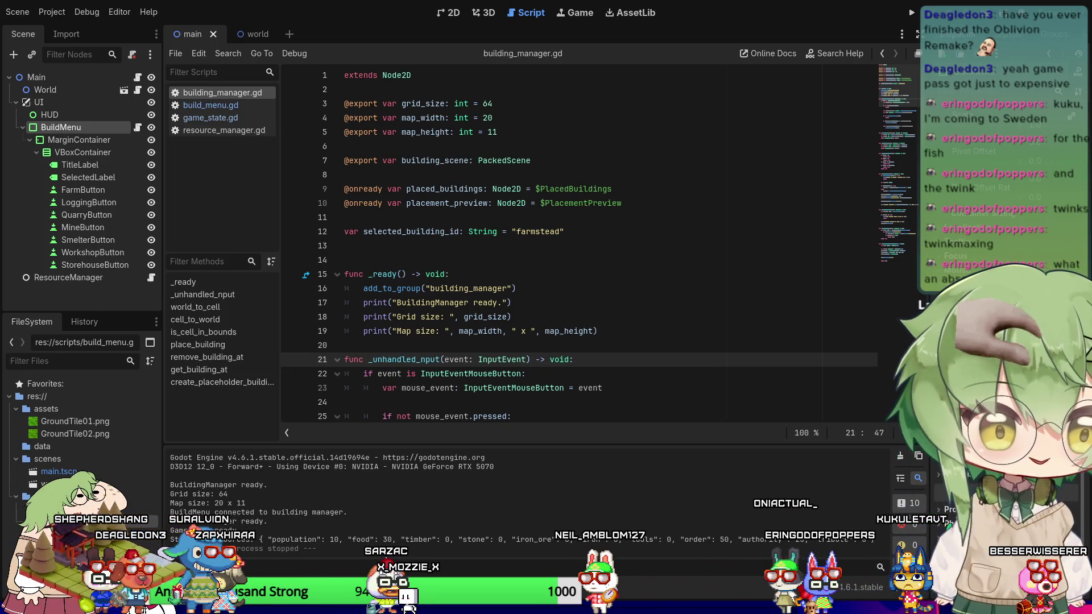
Replace lines 21–38 with the pasted _unhandled_input code, remove the extra blank line, and run.
scroll(579, 244, "down", 2)
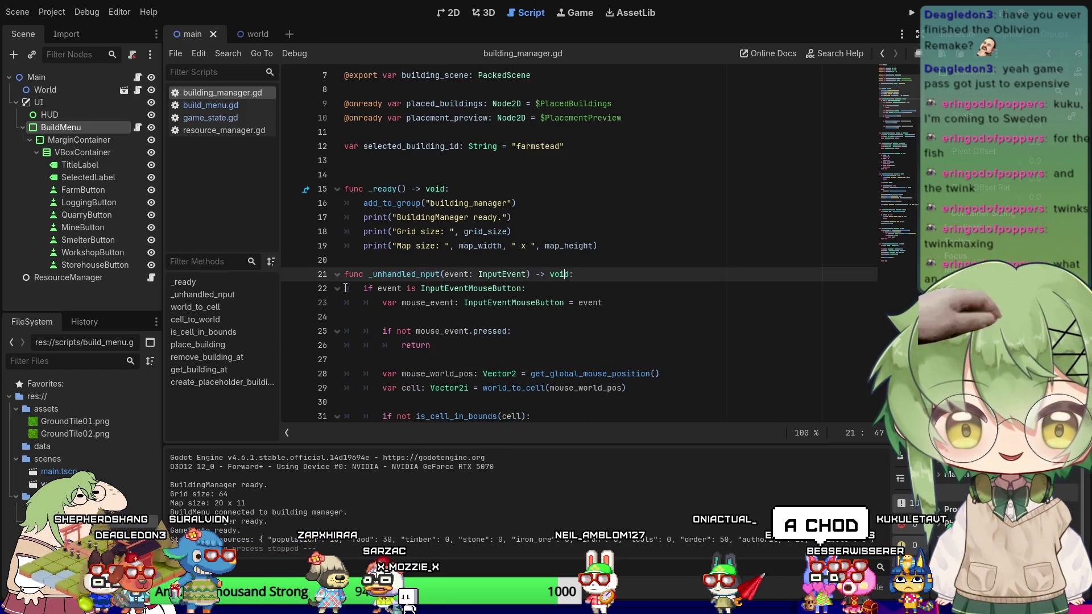
mouse_move(347, 274)
left_mouse_down()
mouse_move(573, 285)
mouse_move(586, 305)
left_mouse_up()
key("ctrl+v")
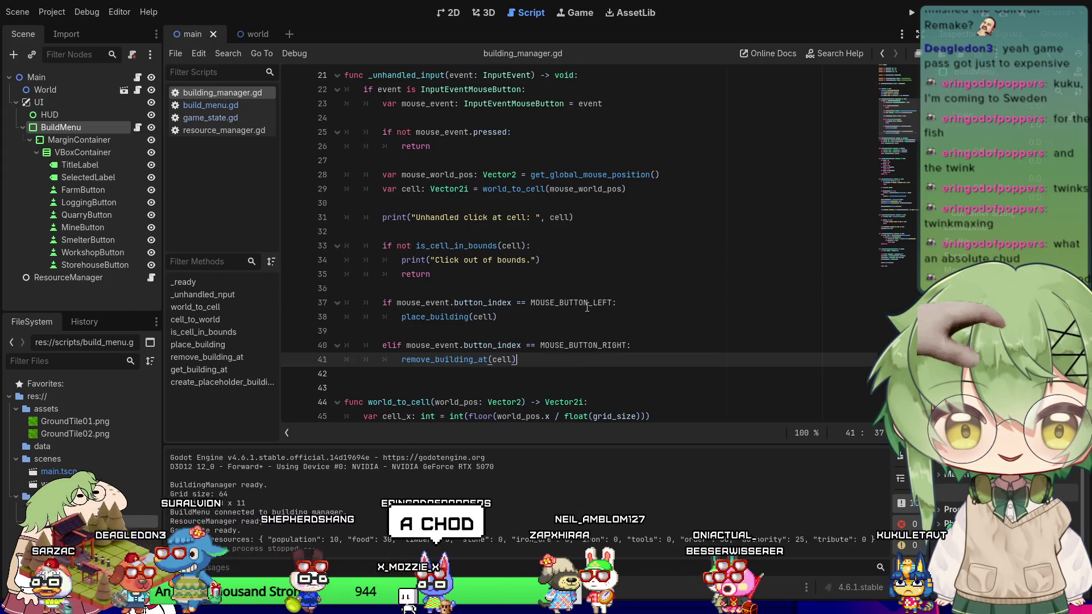
key("Delete")
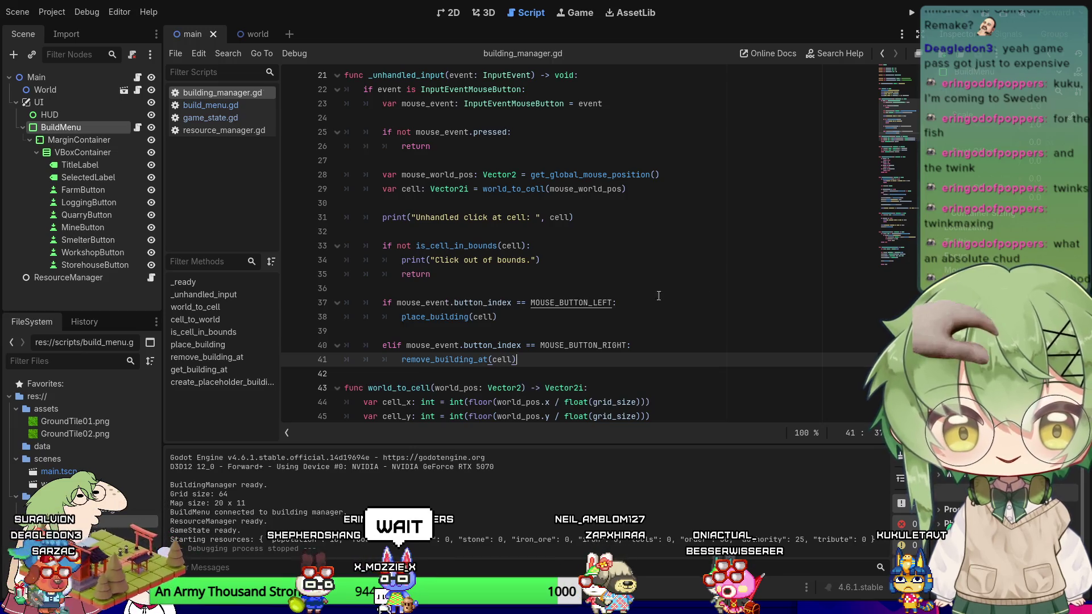
left_click(912, 13)
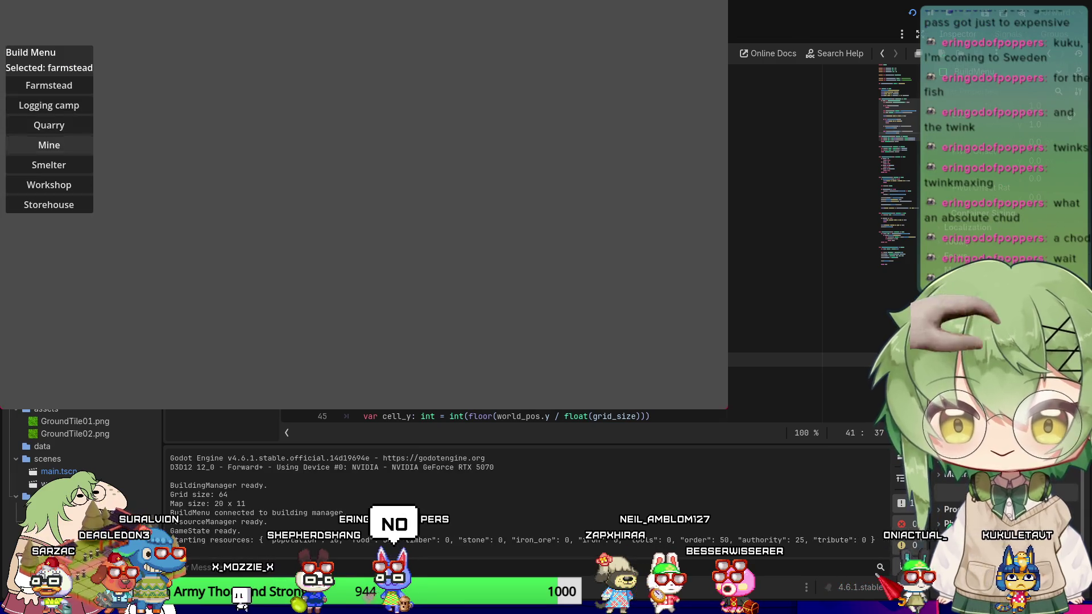
Place quarries at cells (8, 4) and (5, 3) and mines at (5, 4) and (13, 5), then close the game.
left_click(22, 128)
left_click(263, 168)
left_click(262, 121)
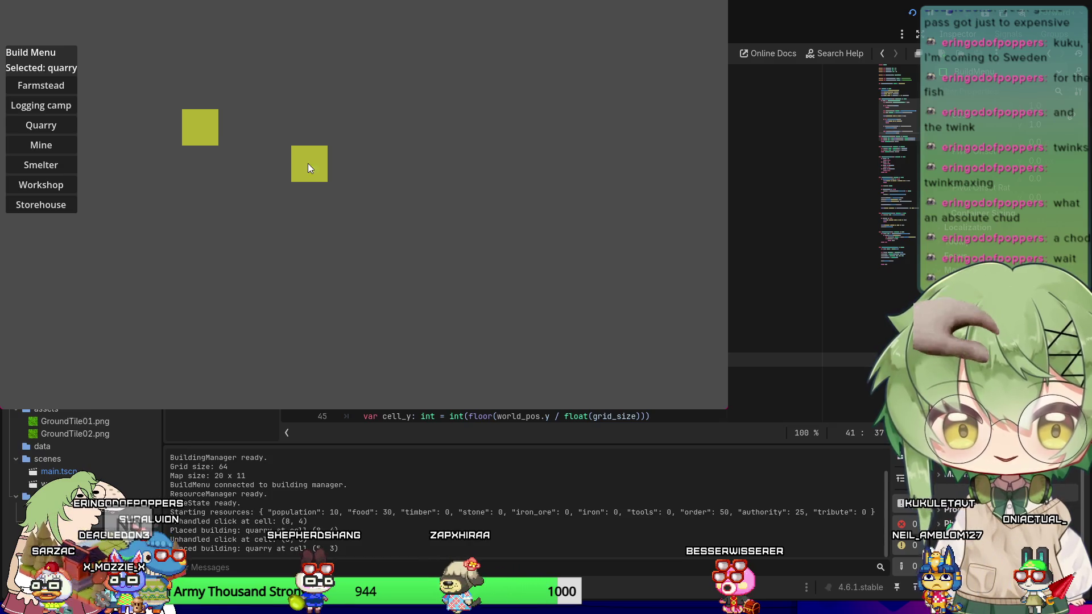
left_click(42, 149)
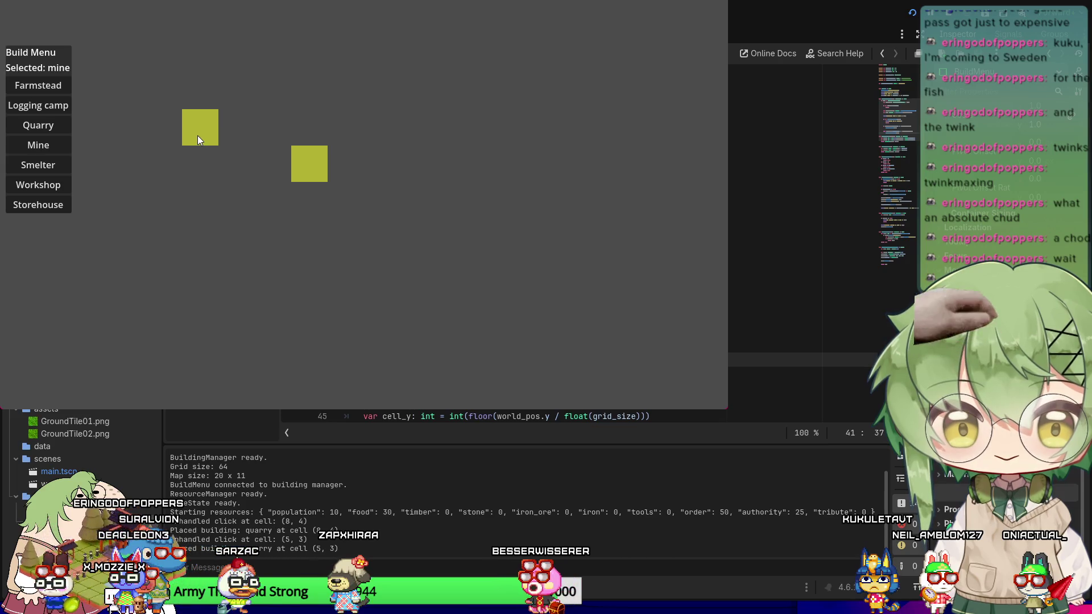
left_click(213, 173)
left_click(506, 198)
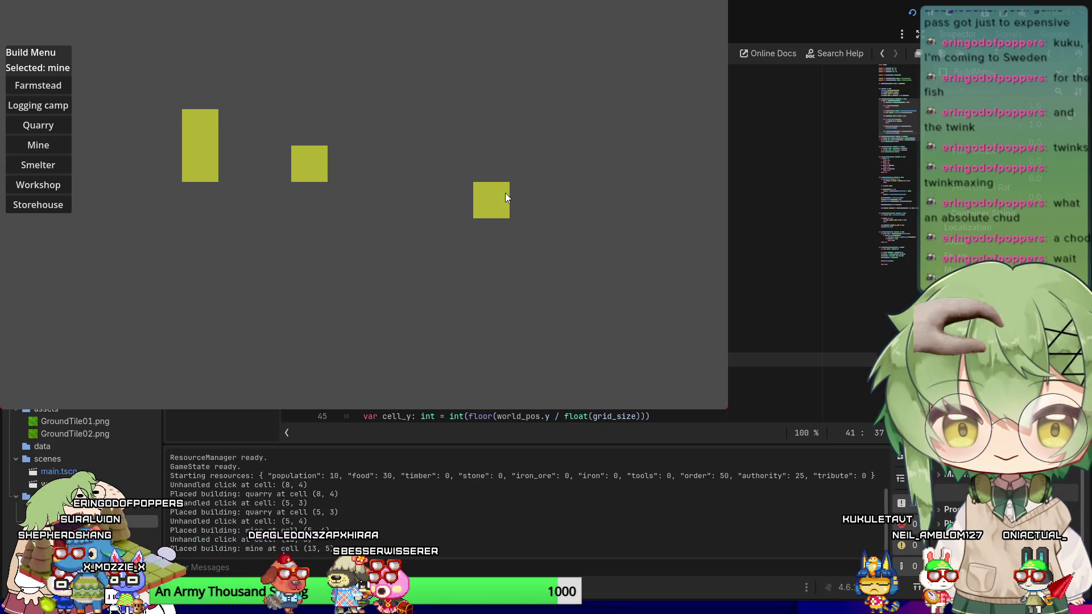
left_click(723, 3)
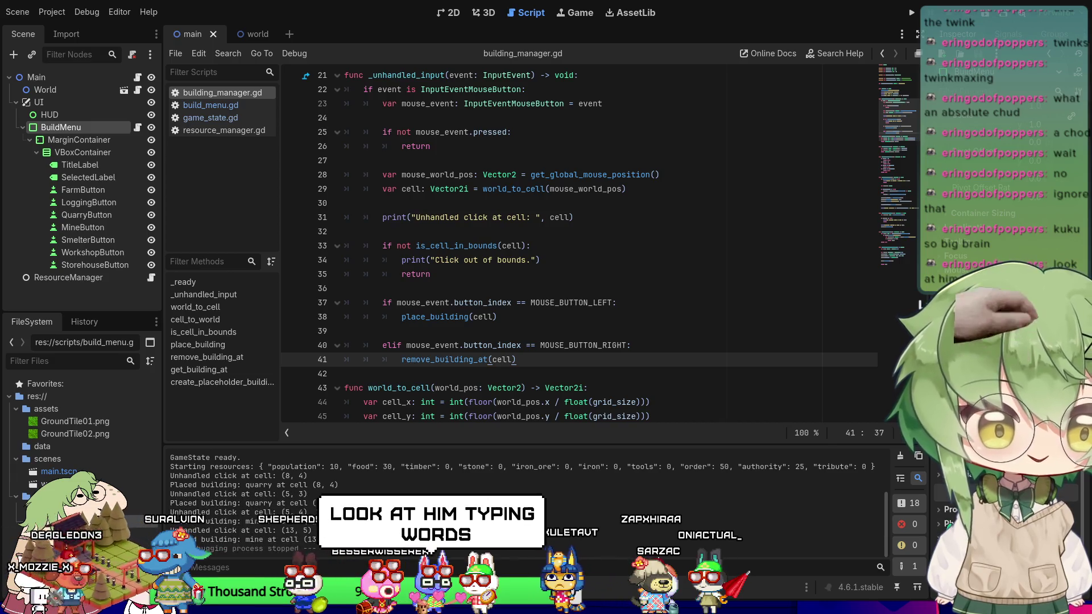
Fold the _unhandled_input function, delete it, then undo to restore it.
scroll(580, 244, "up", 2)
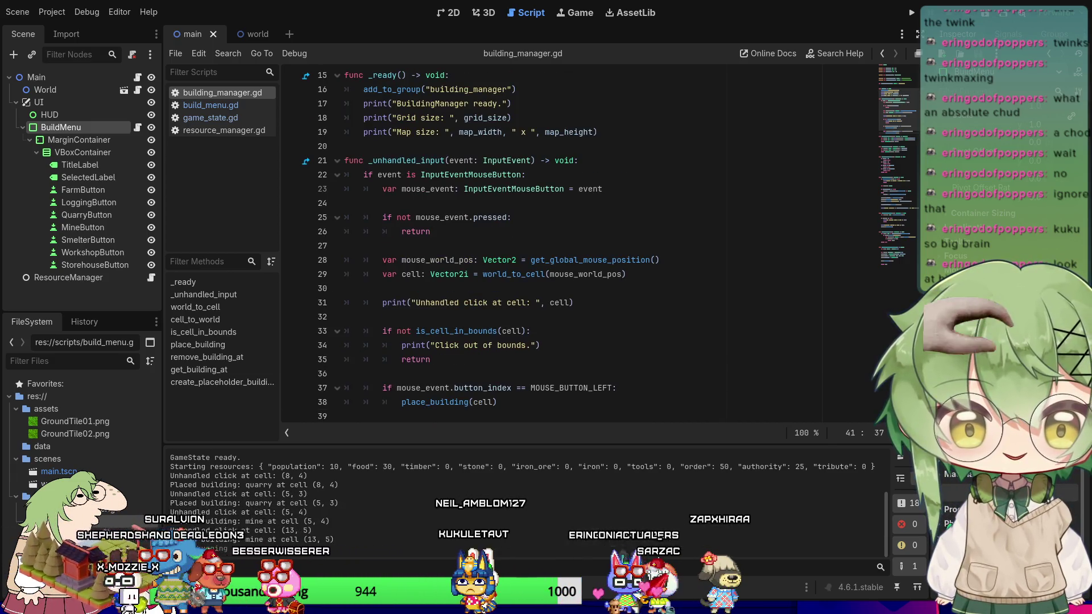
left_click(337, 160)
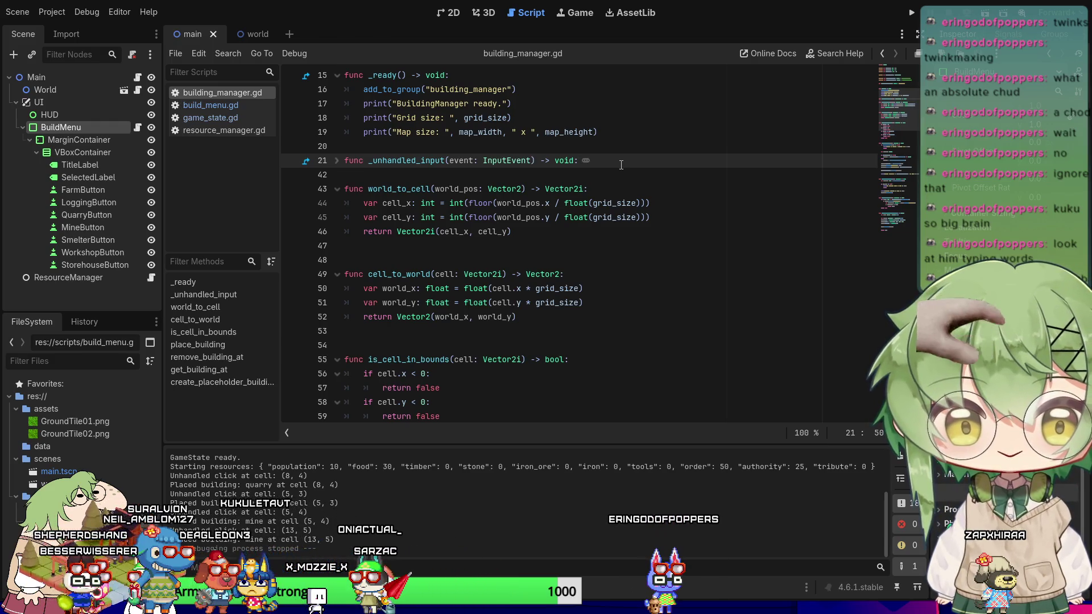
key("Down")
key("shift+Up")
key("BackSpace")
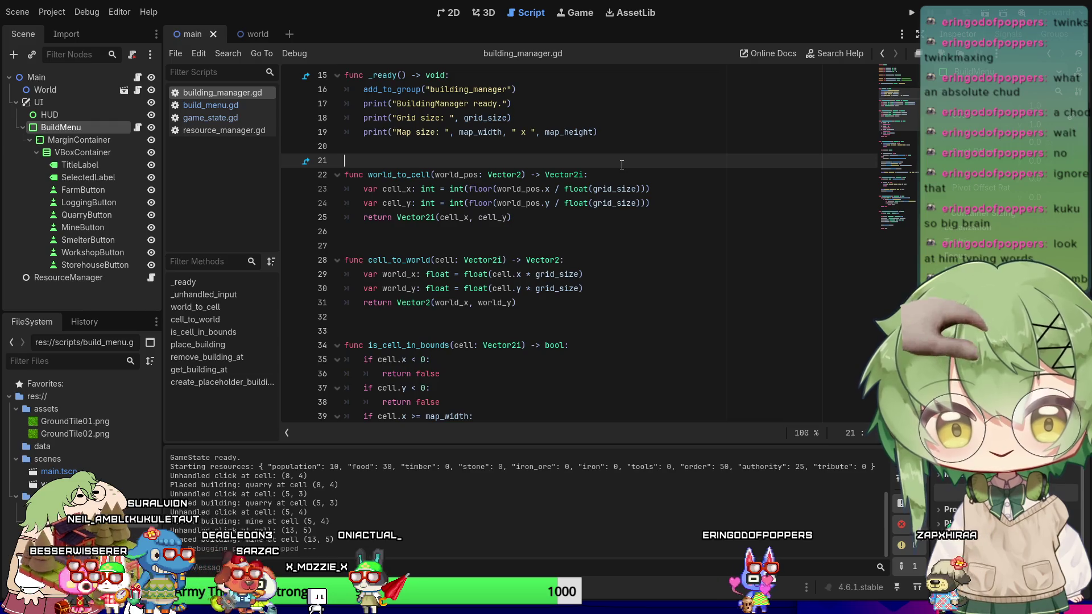
key("ctrl+z")
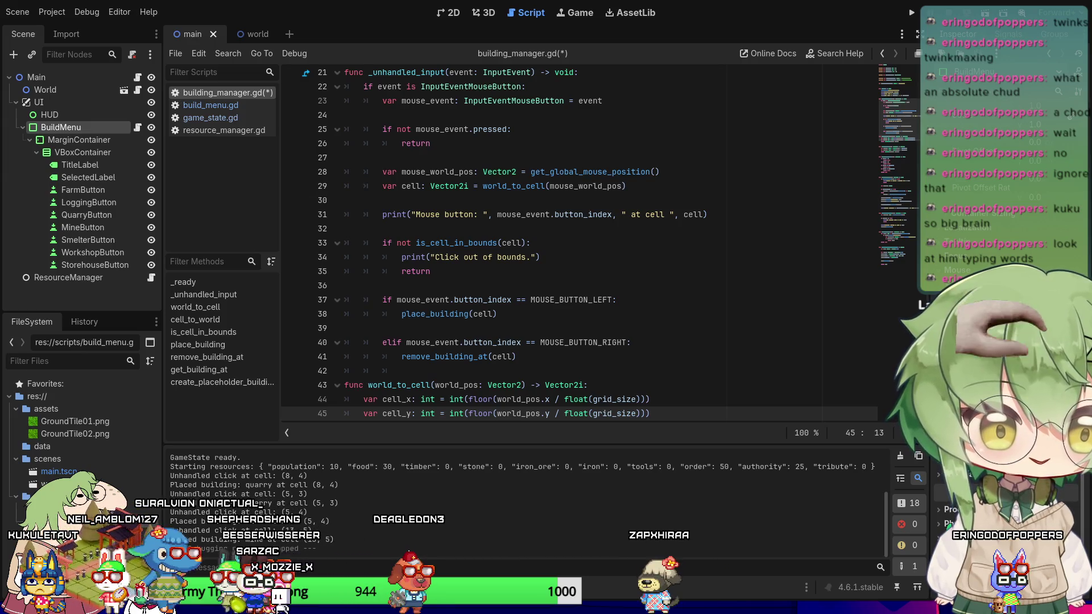
Select the place_building function and undo to restore its surrounding blank lines.
scroll(580, 245, "down", 9)
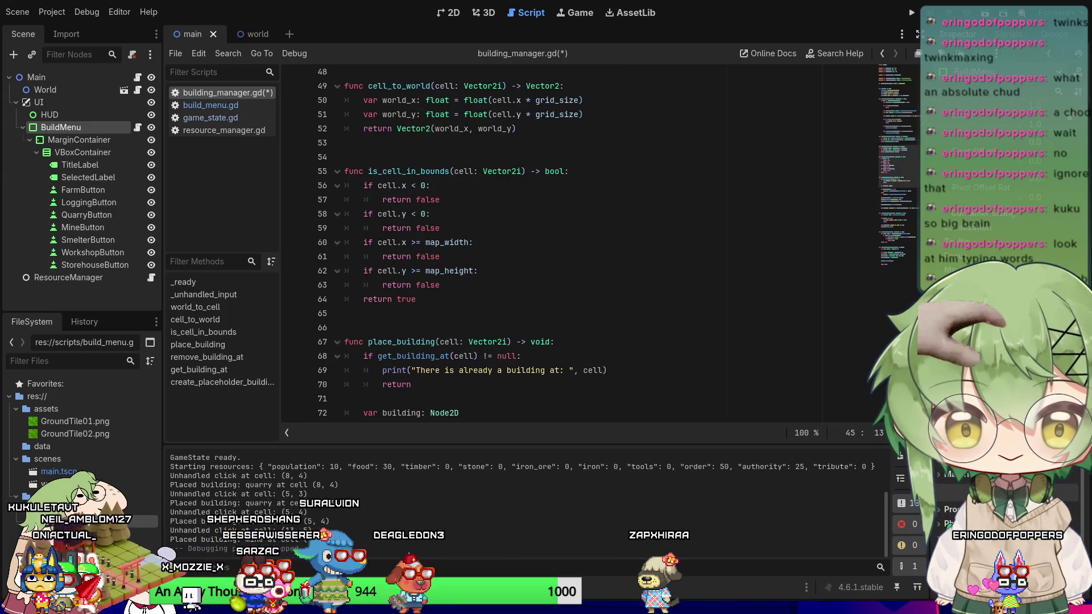
scroll(580, 245, "down", 2)
left_click(490, 315)
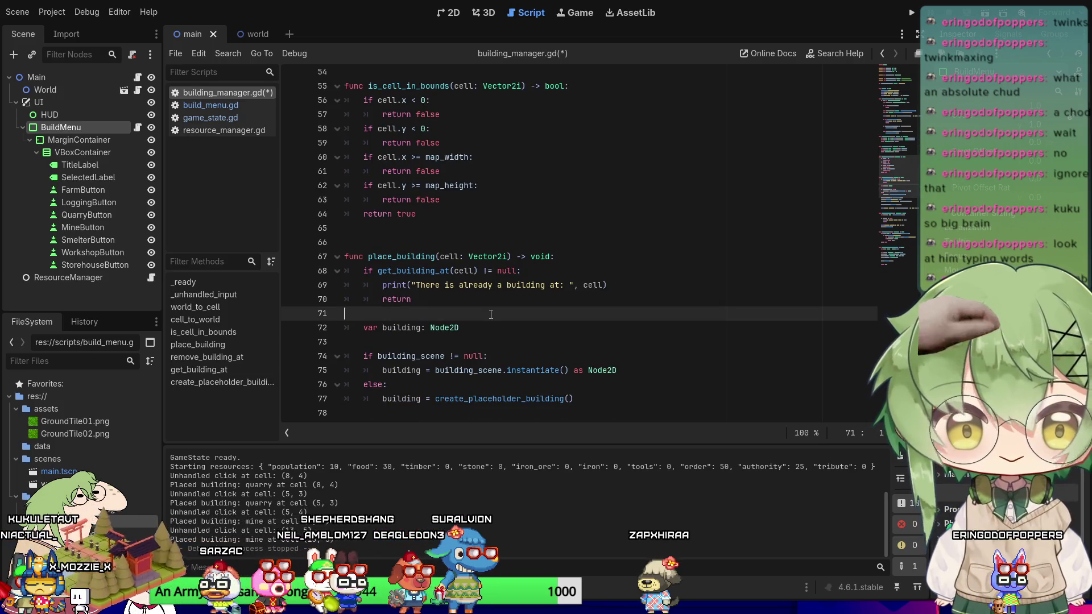
scroll(468, 319, "down", 3)
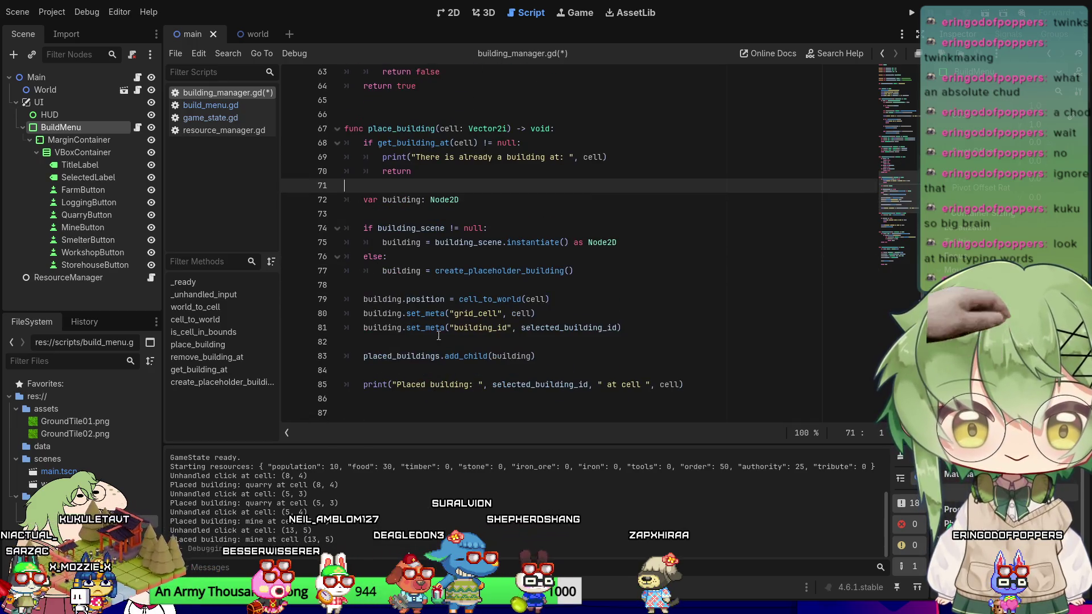
left_click(379, 404)
key("shift+Up")
key("shift+Up")
key("shift+Up")
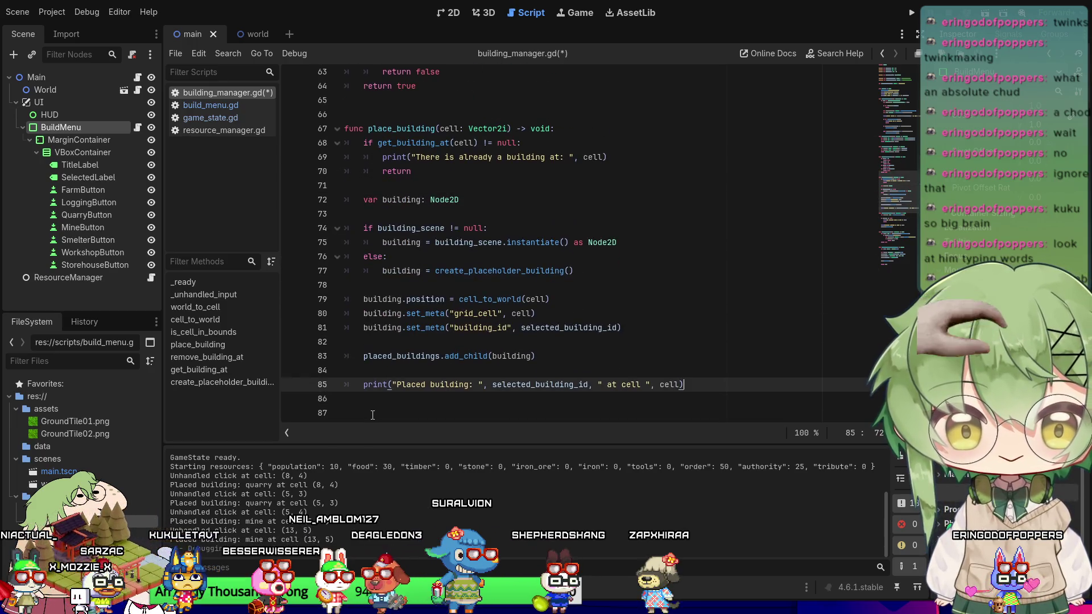
key("shift+Up")
key("shift+Up")
key("shift+Up")
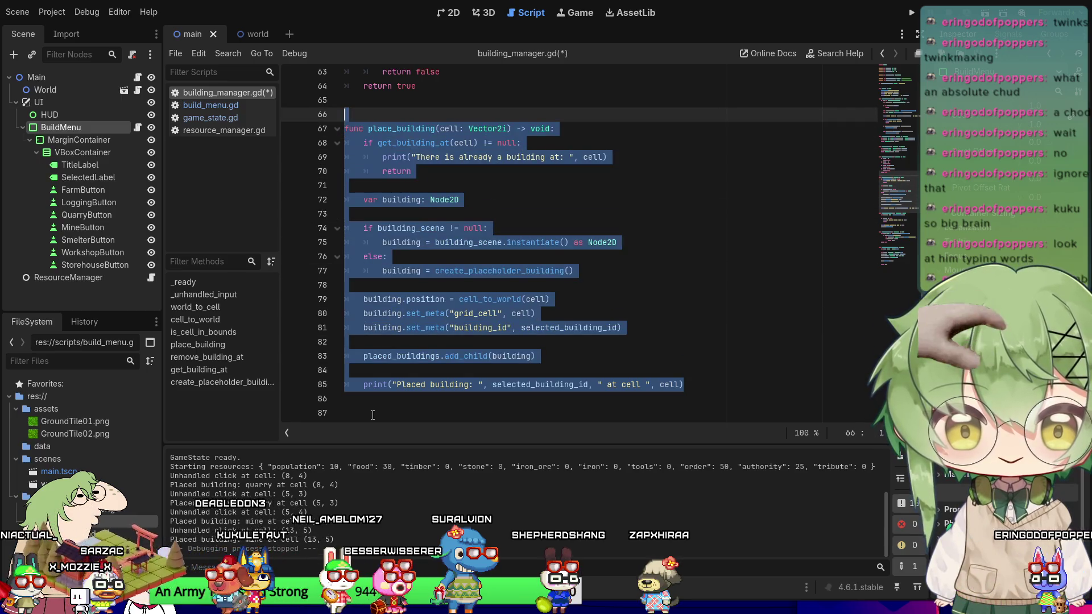
key("ctrl+z")
key("ctrl+z")
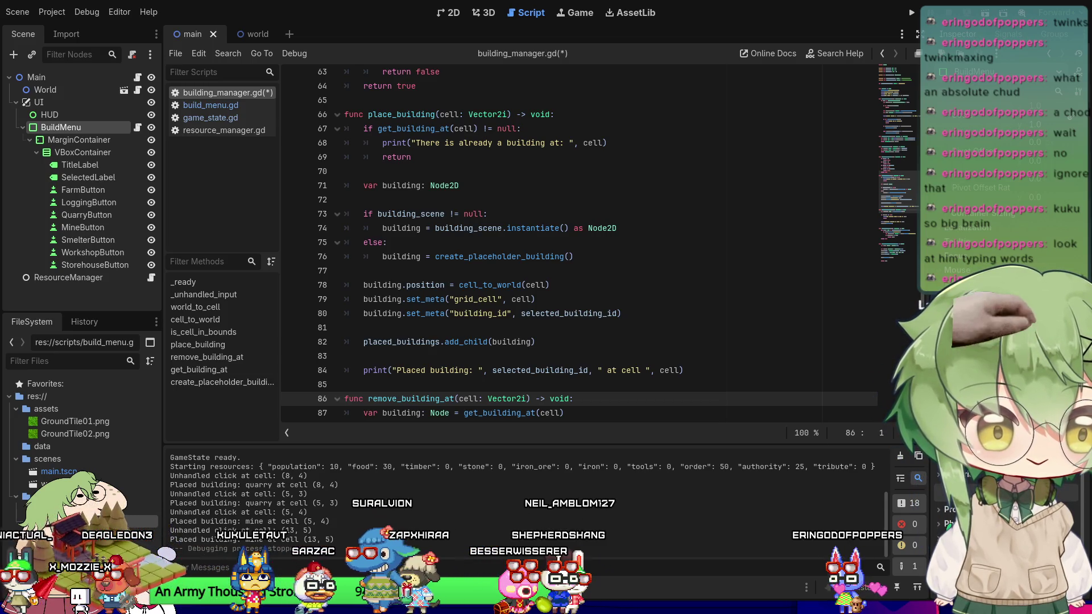
Remove the extra blank line after remove_building_at and save the script.
scroll(579, 245, "down", 3)
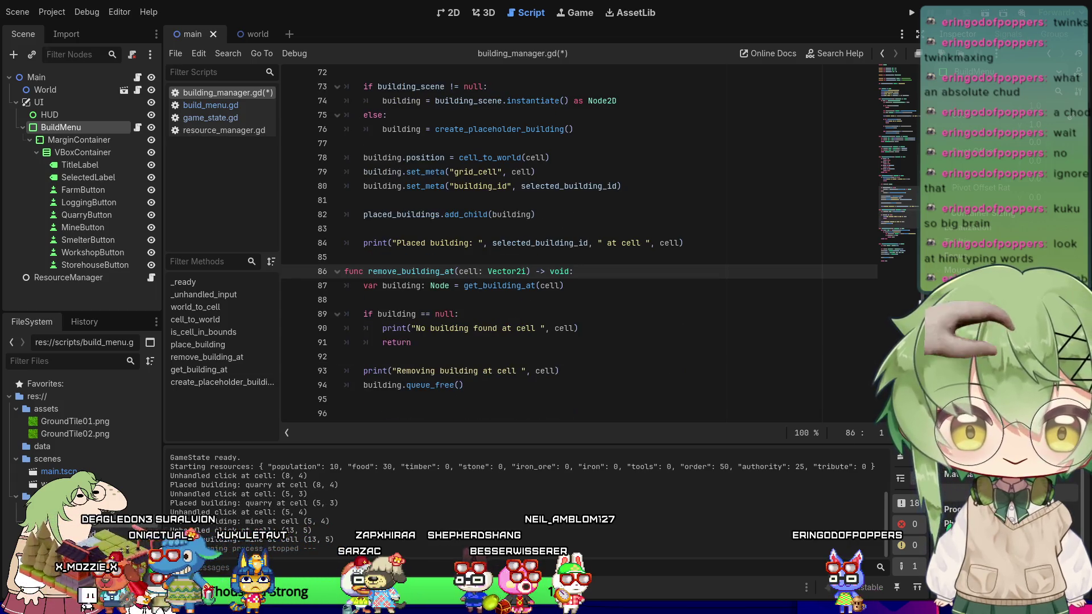
scroll(579, 245, "down", 1)
key("ctrl+s")
left_click_drag(467, 342, 250, 230)
left_click(547, 357)
scroll(547, 357, "down", 2)
key("ctrl+s")
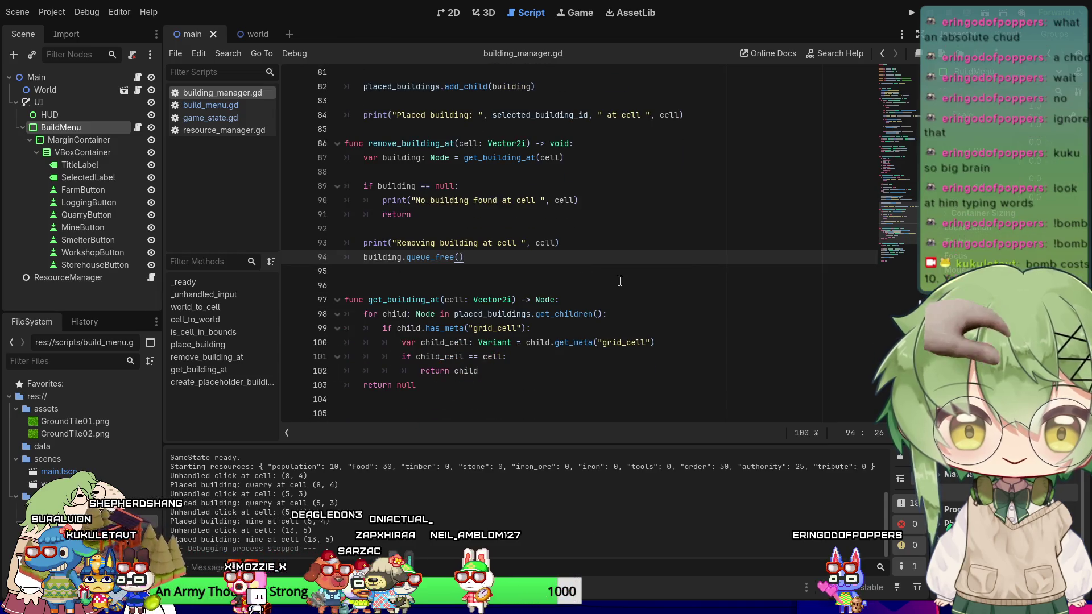
key("Delete")
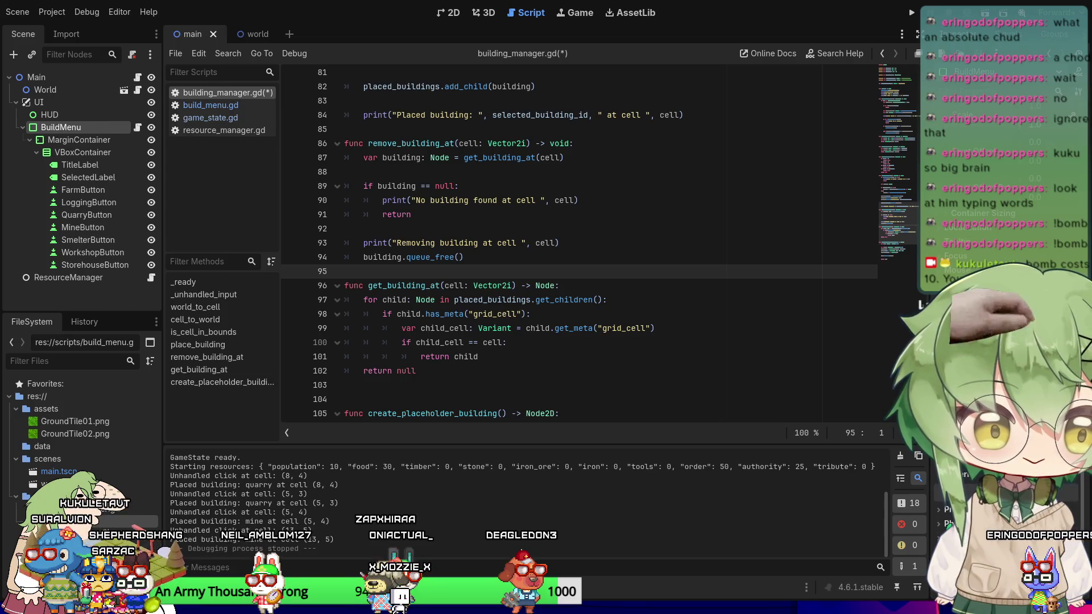
Replace get_building_at with the version printing 'Checking child at stored cell', then run the project.
left_click(480, 400)
scroll(480, 371, "down", 2)
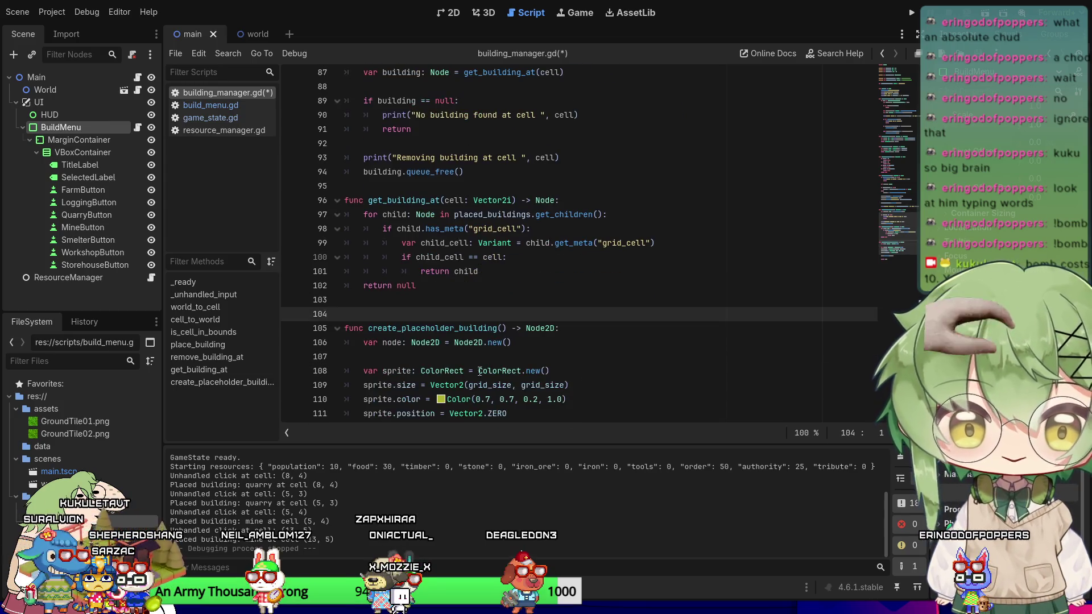
left_click_drag(450, 281, 302, 207)
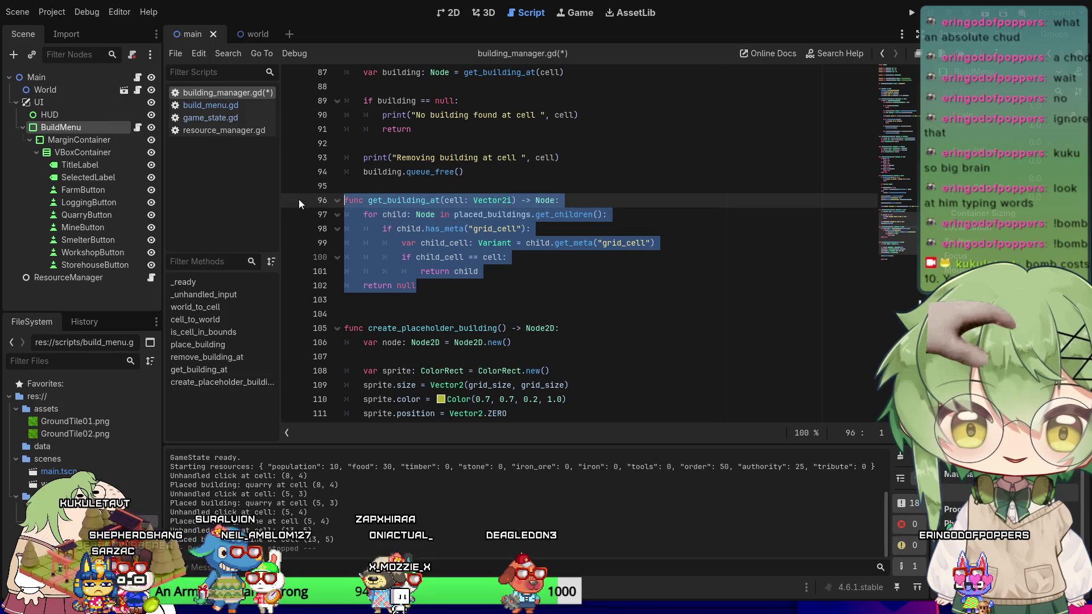
type("func get_building_at(cell: Vector2i) -> Node: \tfor child: Node in placed_buildings.get_children(): \t\tif child.has_meta(\"grid_cell\"): \t\t\tvar child_cell: Variant = child.get_meta(\"grid_cell\") \t\t\tprint(\"Checking child at stored cell: \", child_cell)  \t\t\tif child_cell == cell: \t\t\t\treturn child  \treturn null")
left_click(913, 10)
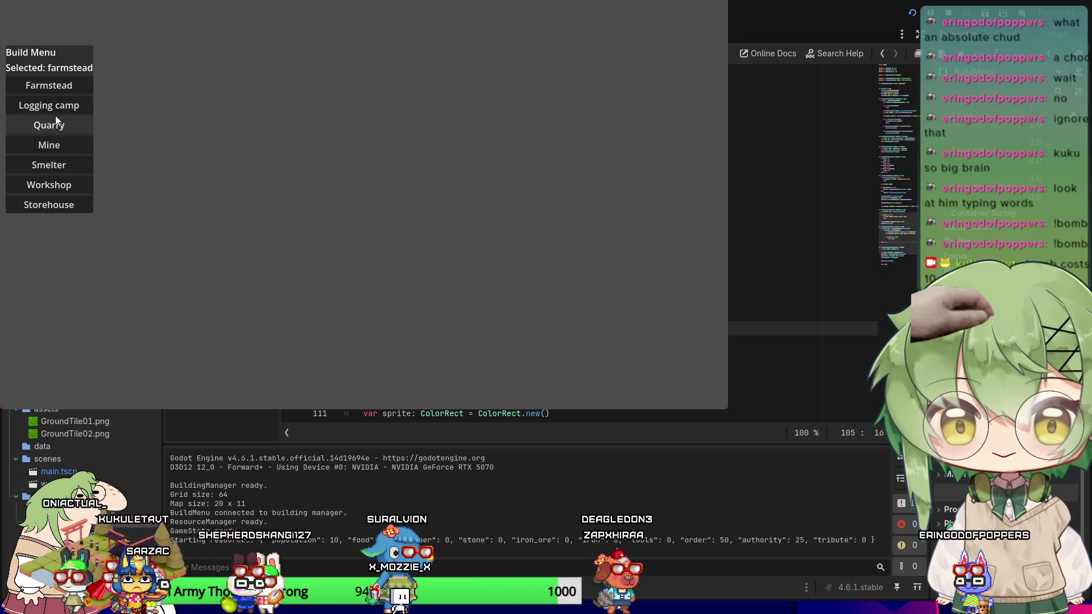
Place a logging camp at (10, 3), test right-click removal at (11, 3), (9, 3), (6, 3), (8, 6), then stop.
left_click(56, 109)
left_click(277, 128)
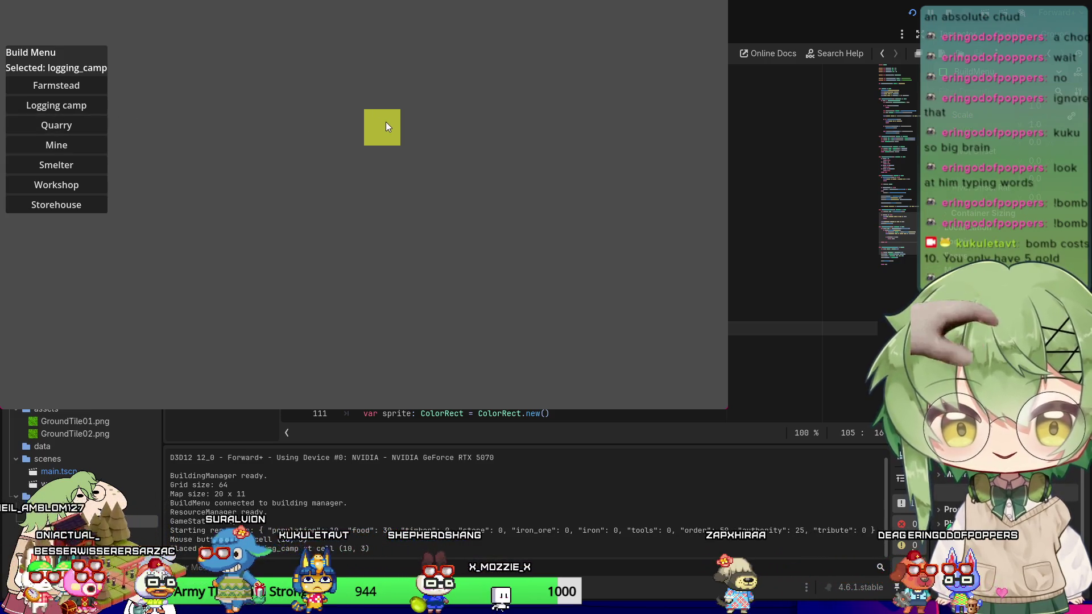
right_click(407, 125)
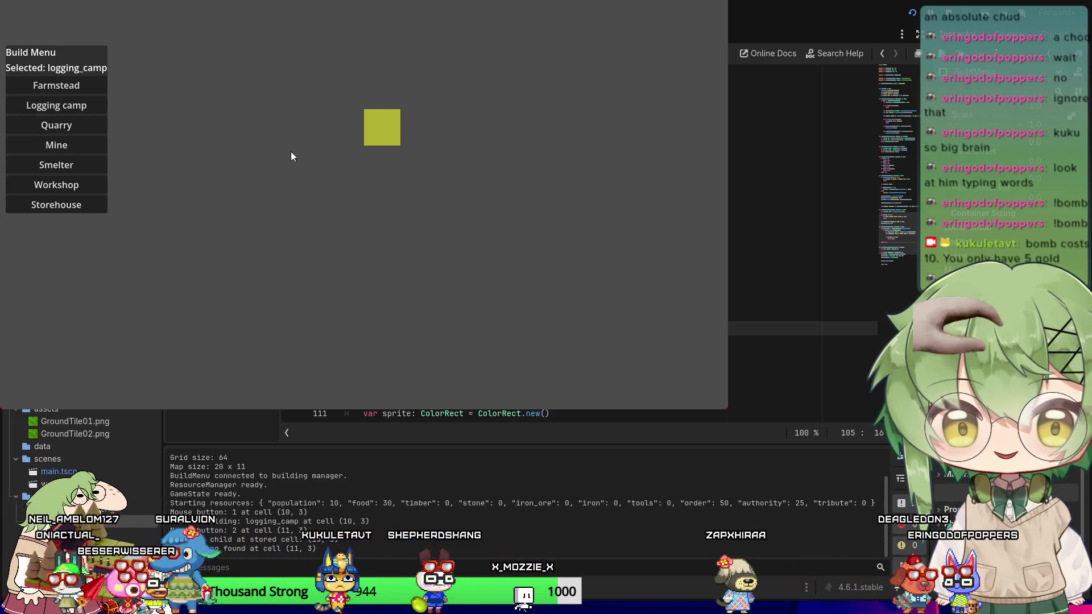
right_click(333, 138)
left_click(64, 140)
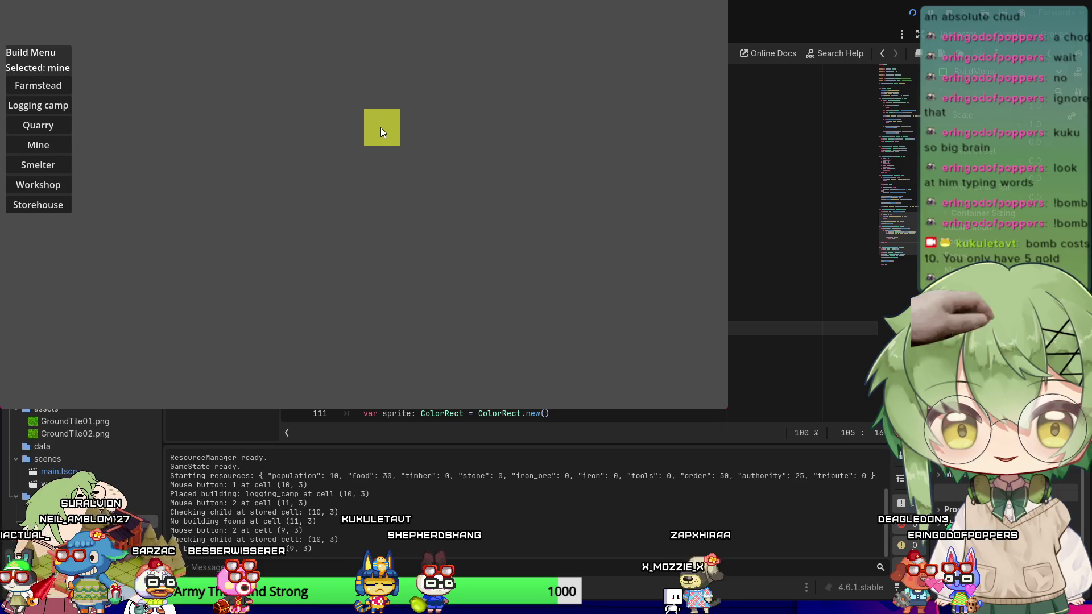
right_click(237, 132)
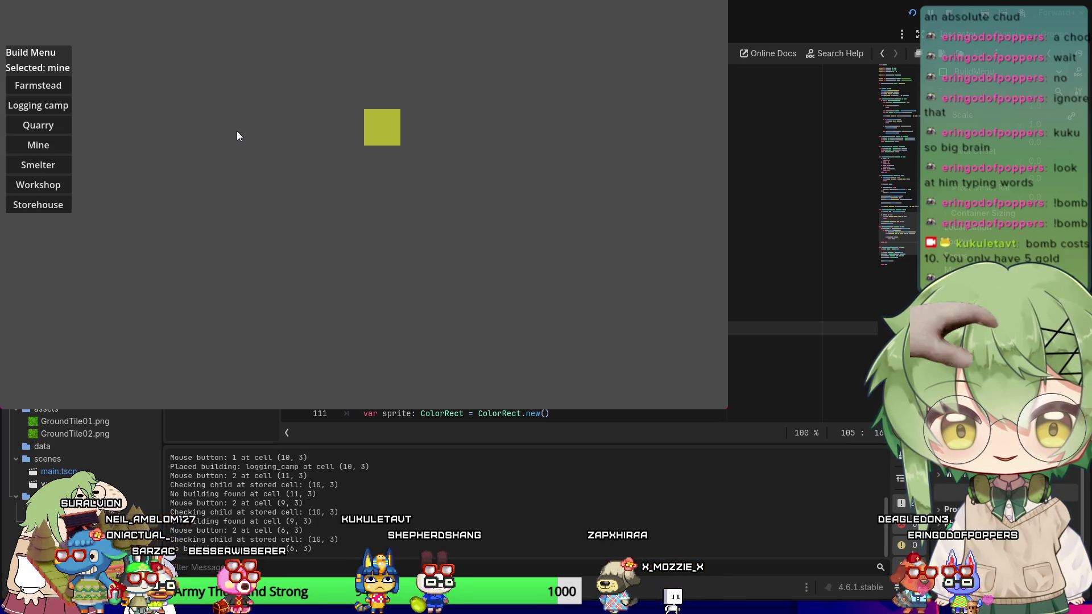
right_click(292, 226)
key("F8")
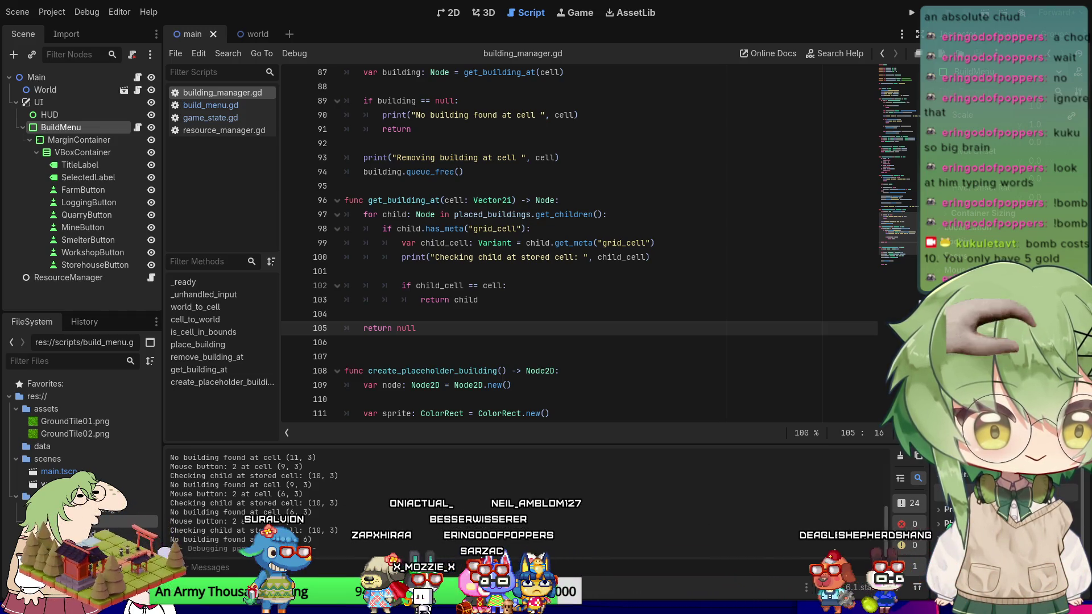
Inspect the HUD, UI, BuildMenu, FarmButton, LoggingButton and World nodes, then rerun and place a farmstead at (9, 3).
left_click(50, 115)
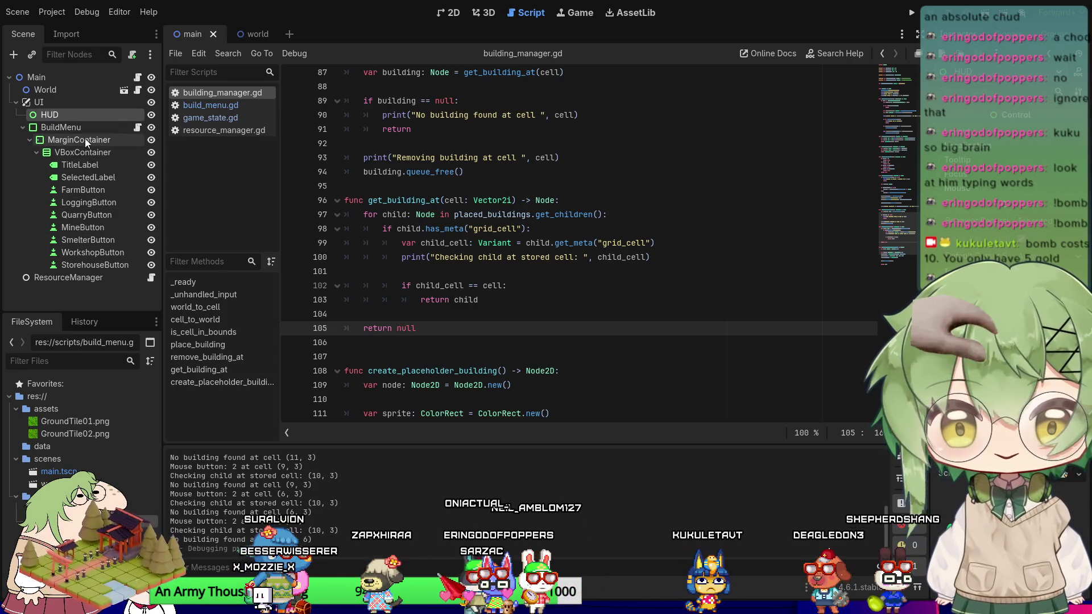
left_click(63, 105)
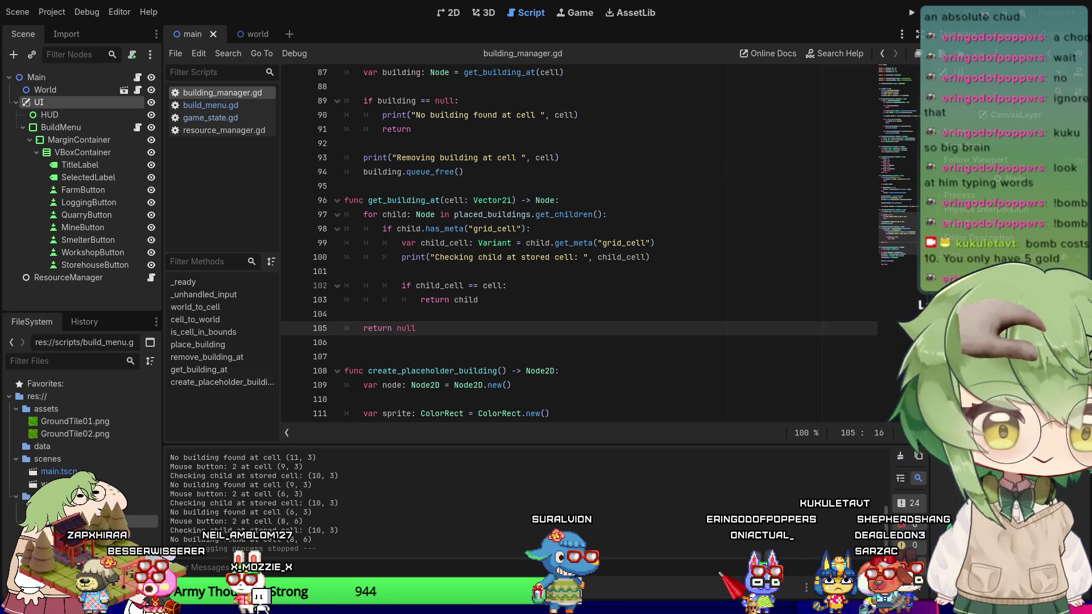
left_click(44, 128)
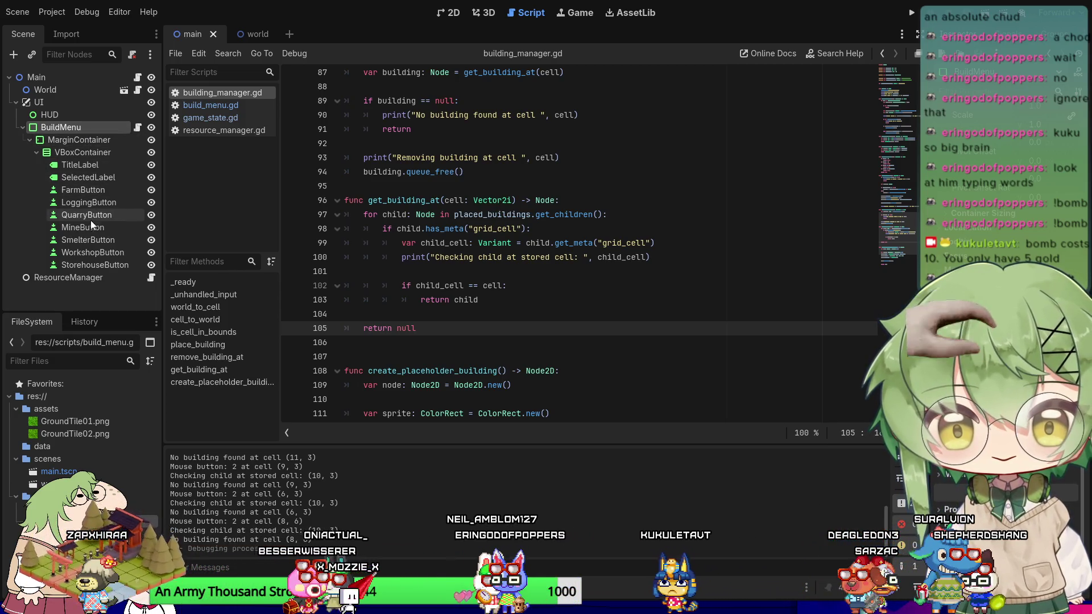
left_click(94, 191)
left_click(96, 202)
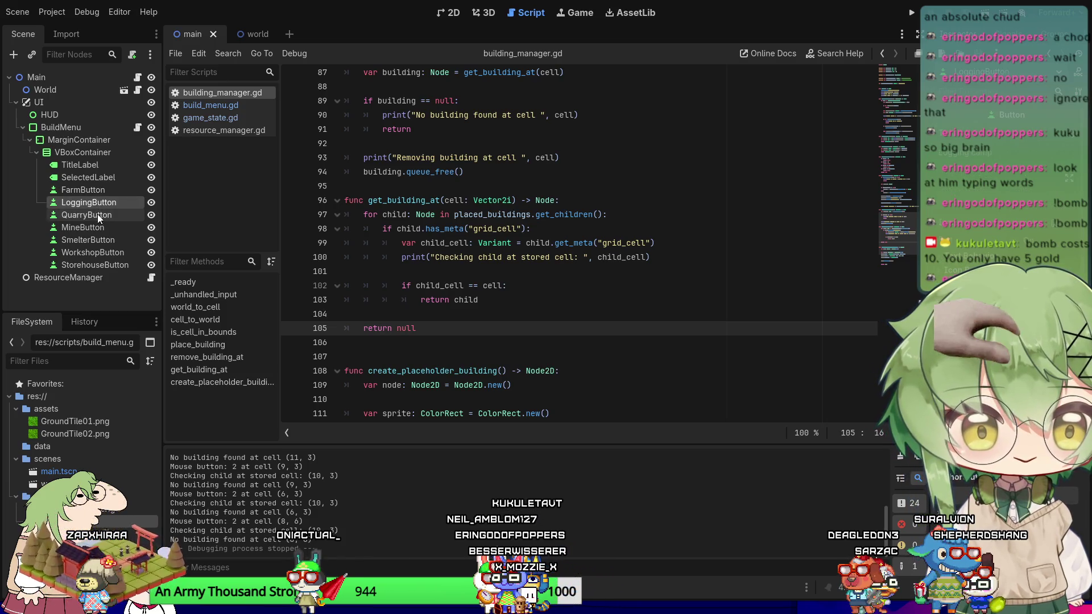
left_click(53, 91)
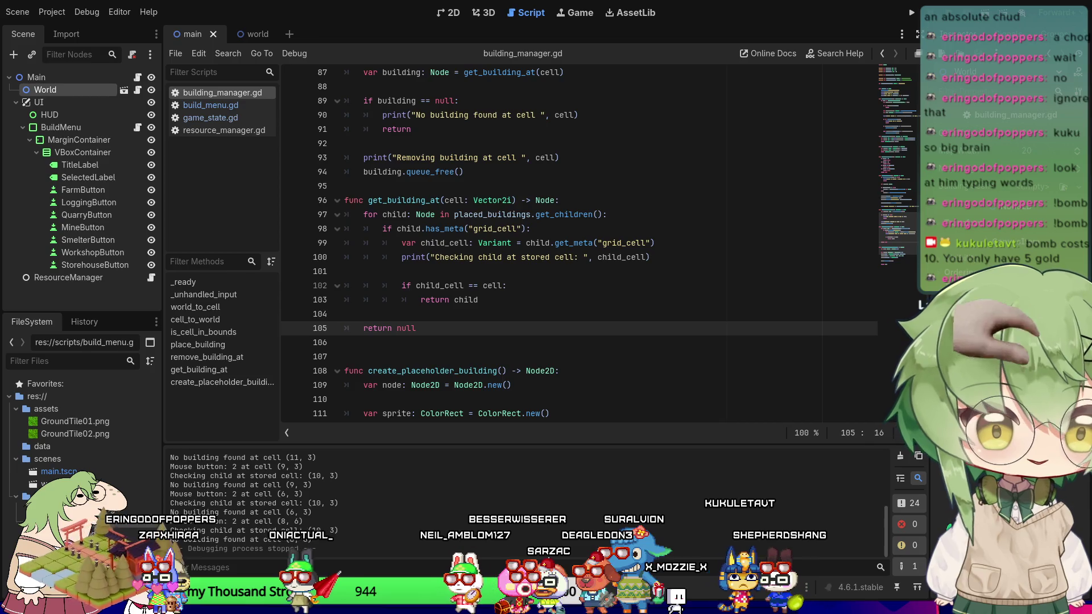
key("F5")
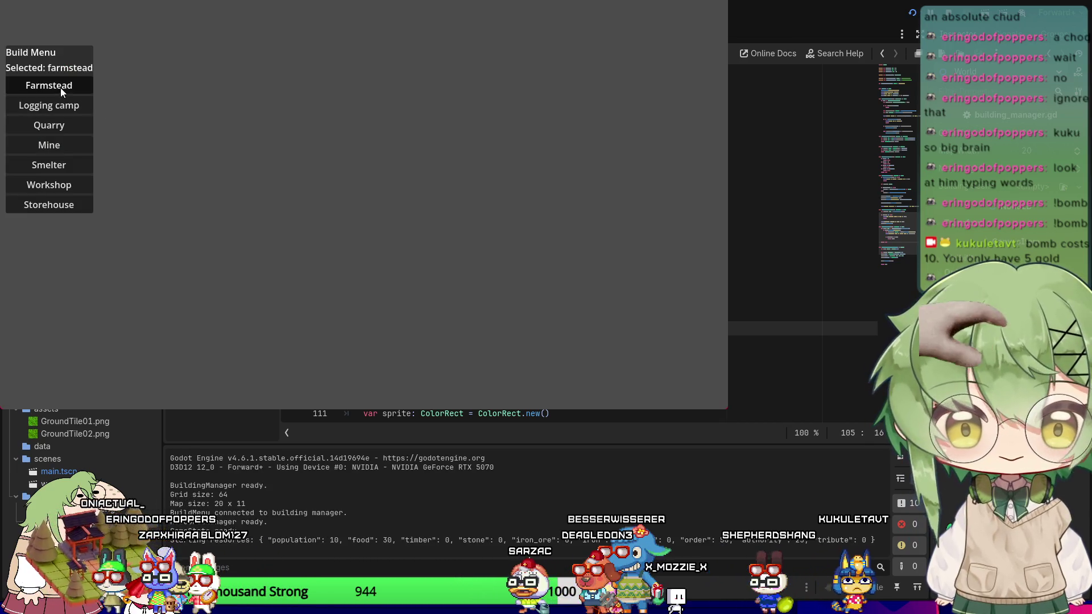
left_click(334, 119)
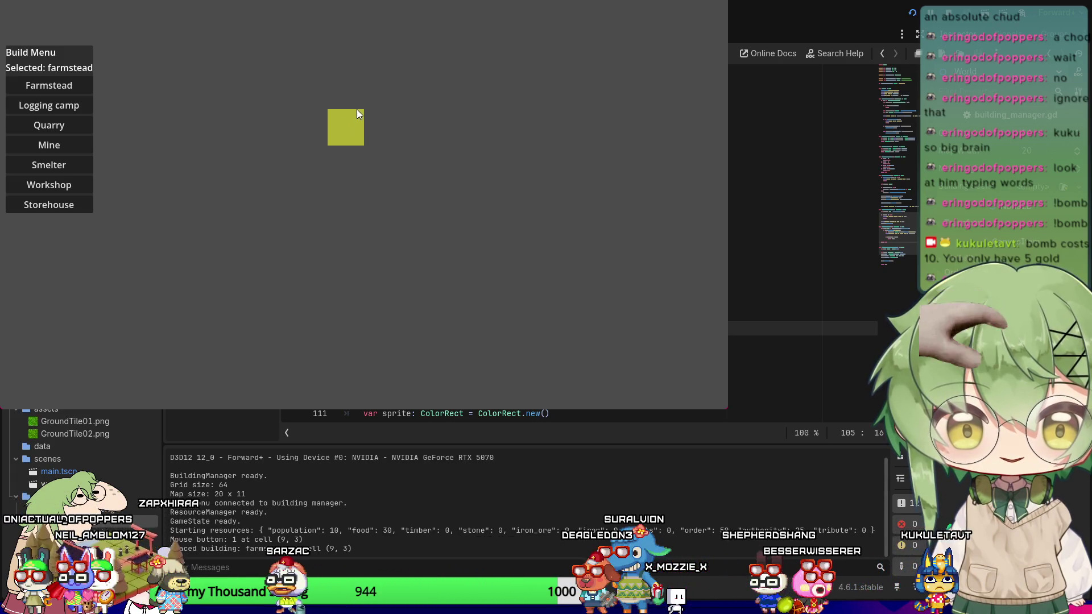
Test right-click removal at cells (8, 3), (7, 3), (9, 2) and (11, 1), close the game, and select the whole script.
right_click(312, 112)
right_click(285, 114)
right_click(344, 93)
right_click(412, 62)
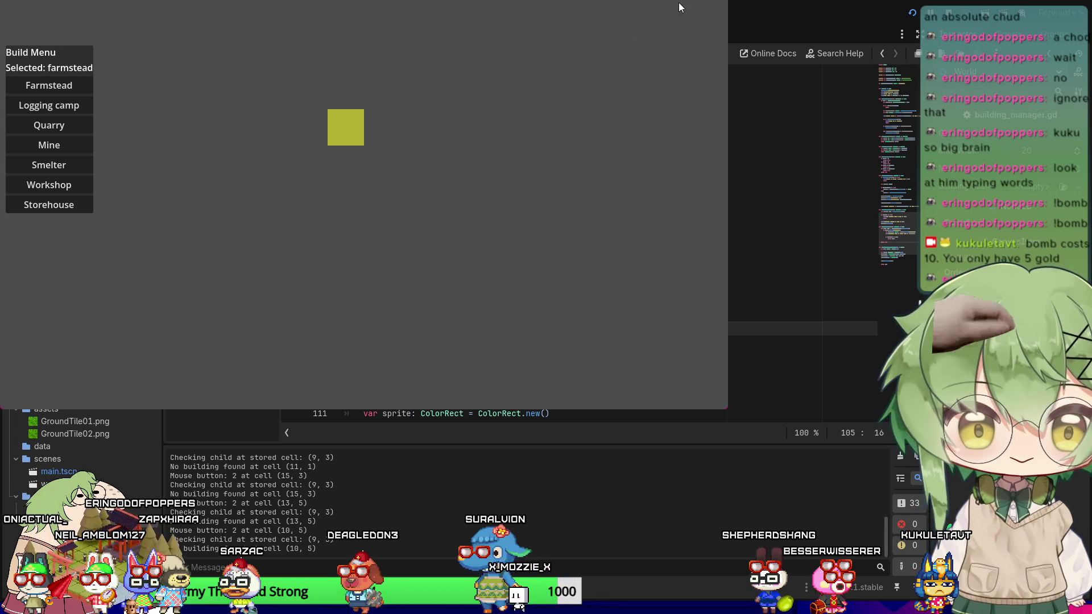
left_click(719, 2)
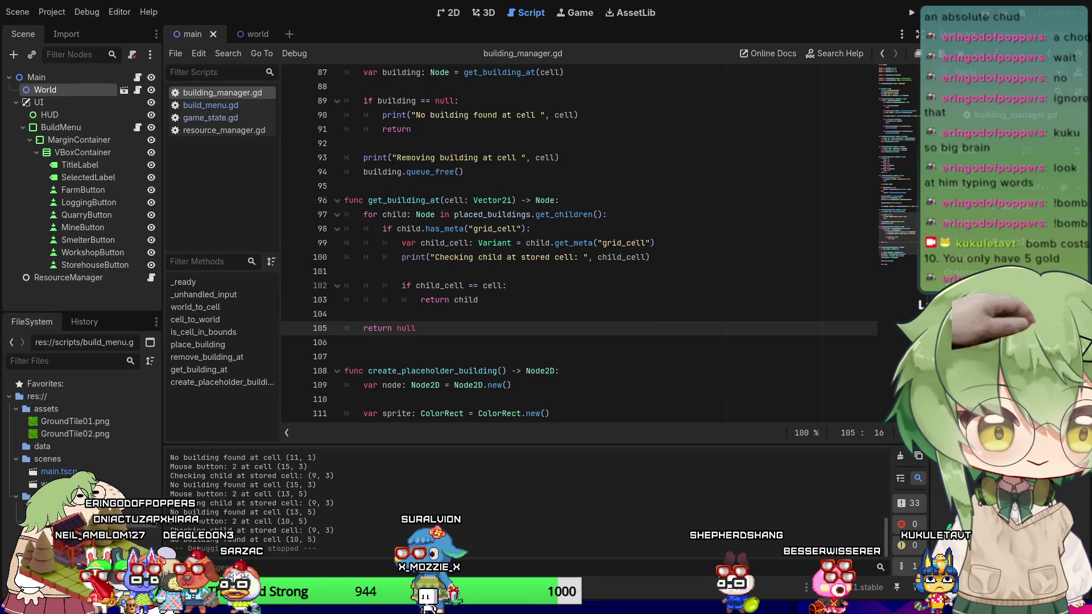
left_click(507, 144)
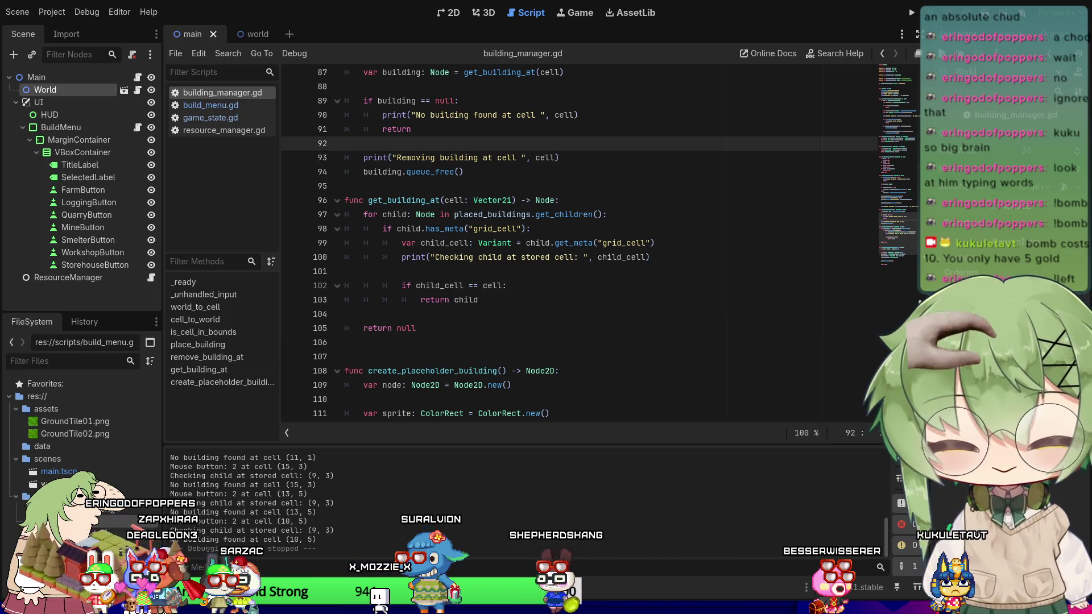
key("ctrl+a")
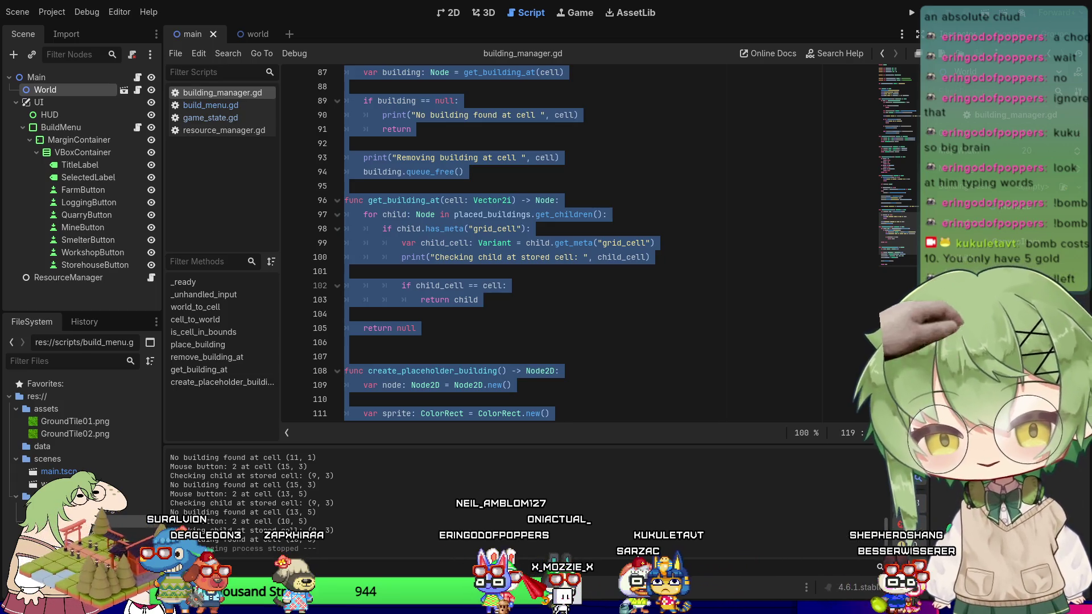
left_click(478, 300)
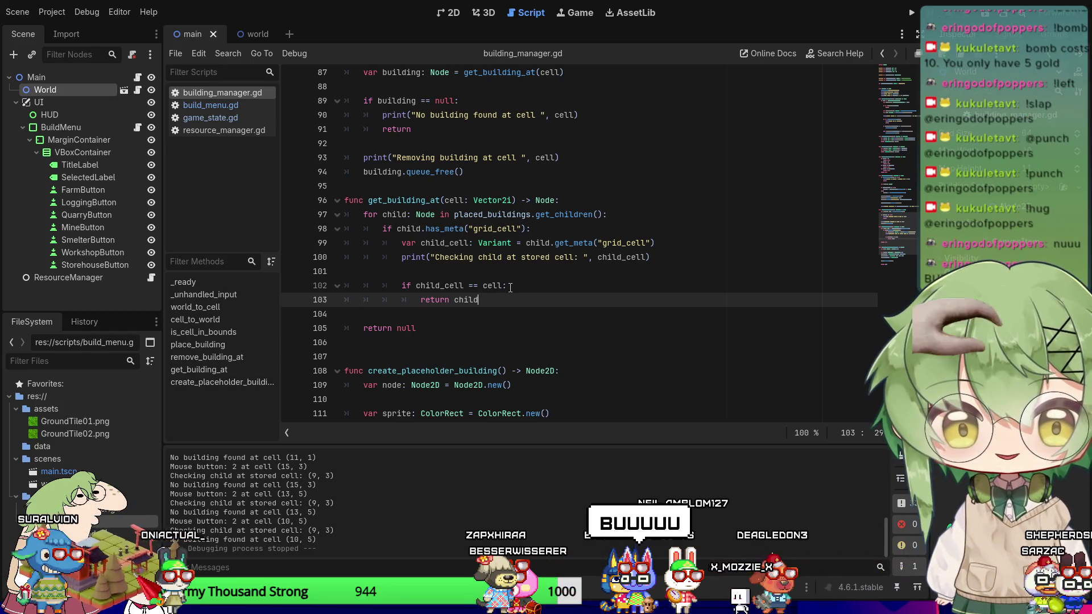
Search the script for 'ct = Color' to find the ColorRect line in create_placeholder_building.
scroll(510, 287, "down", 1)
key("ctrl+f")
type("ct = Colo")
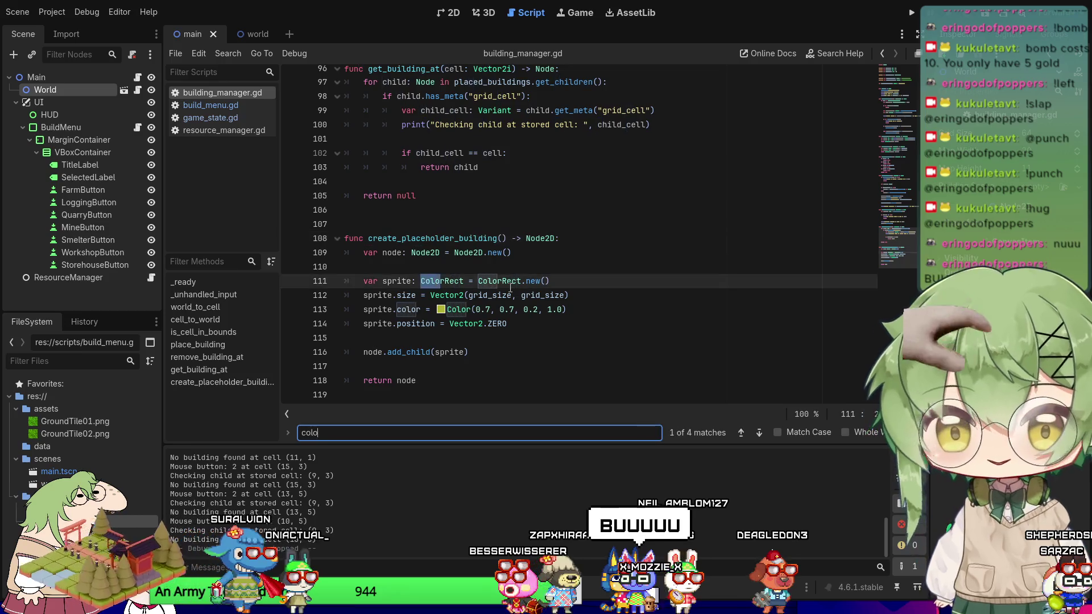
type("r_re")
key("Escape")
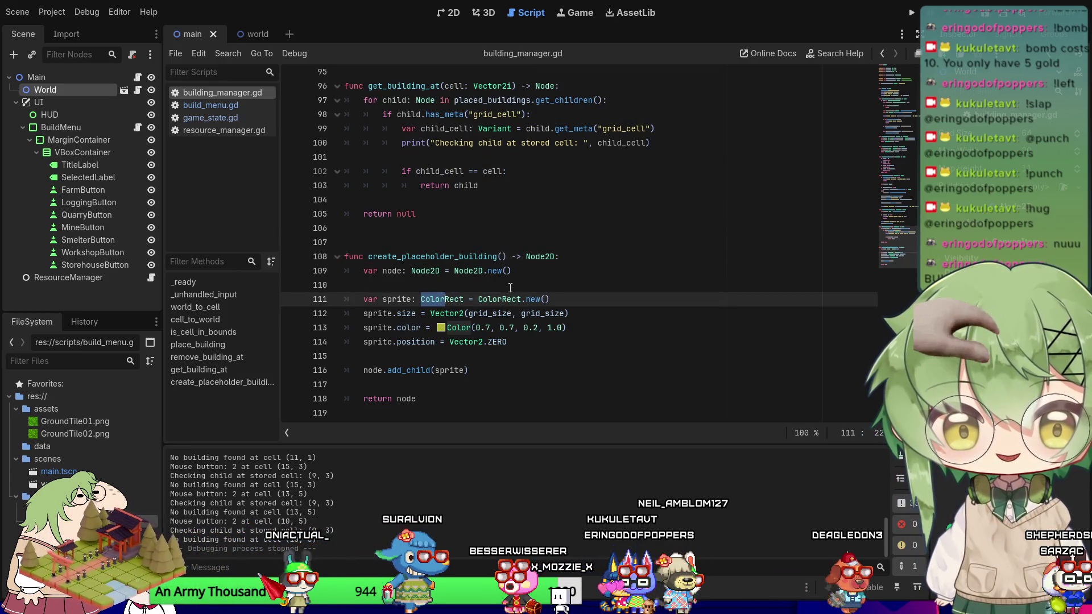
left_click(506, 300)
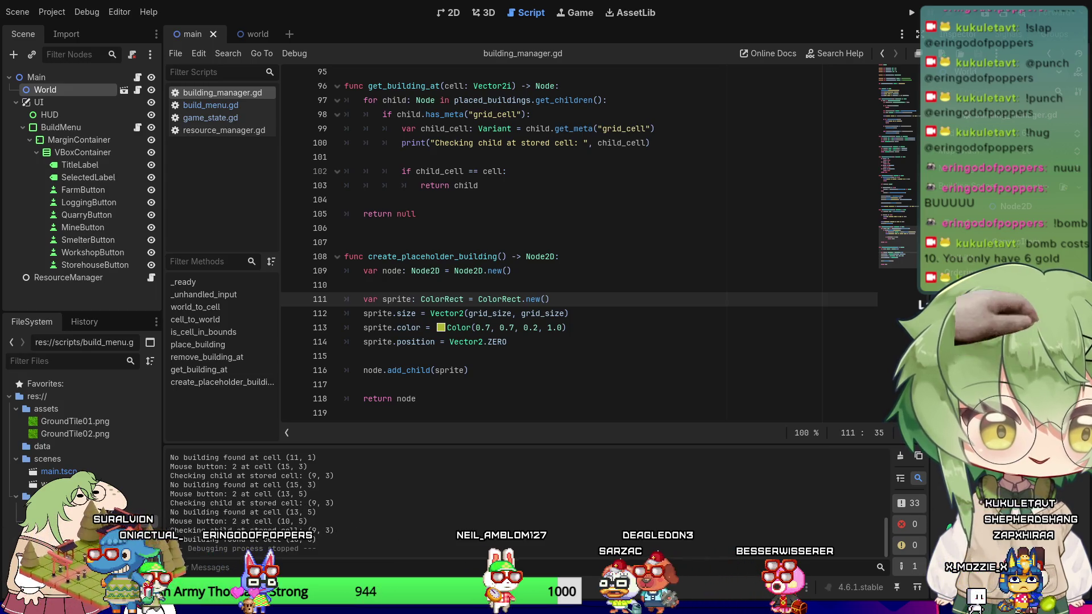
Replace the create_placeholder_building function with the pasted version and save building_manager.gd.
left_click(572, 328)
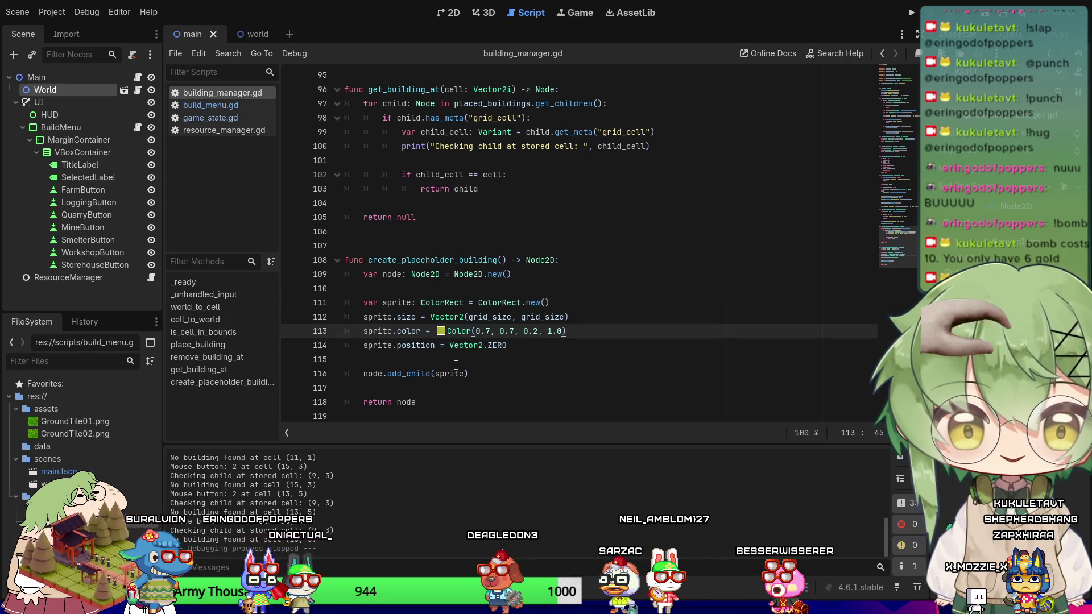
left_click_drag(418, 402, 281, 260)
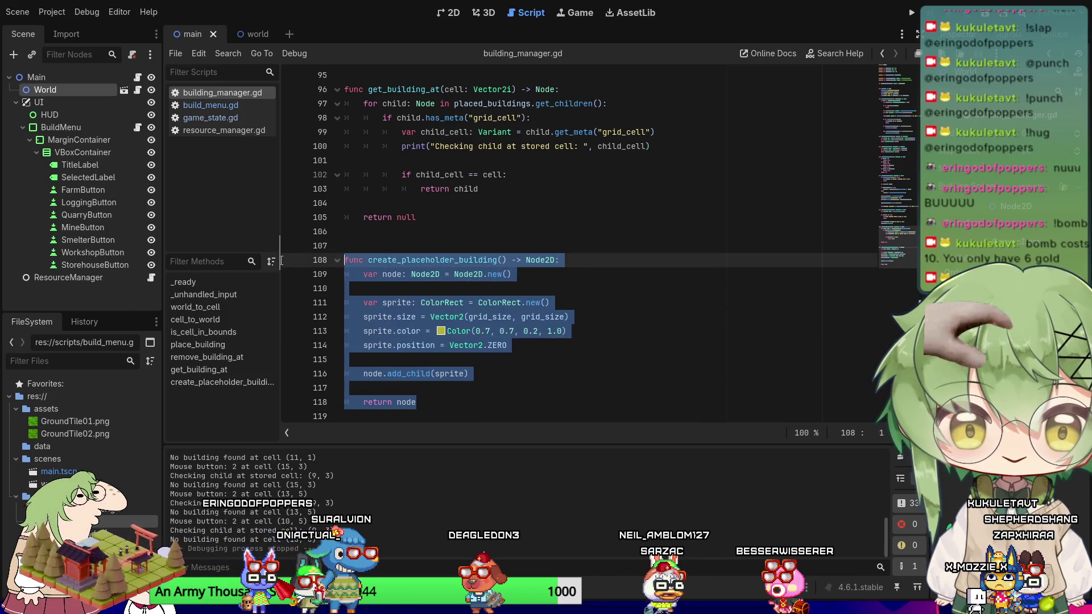
key("ctrl+v")
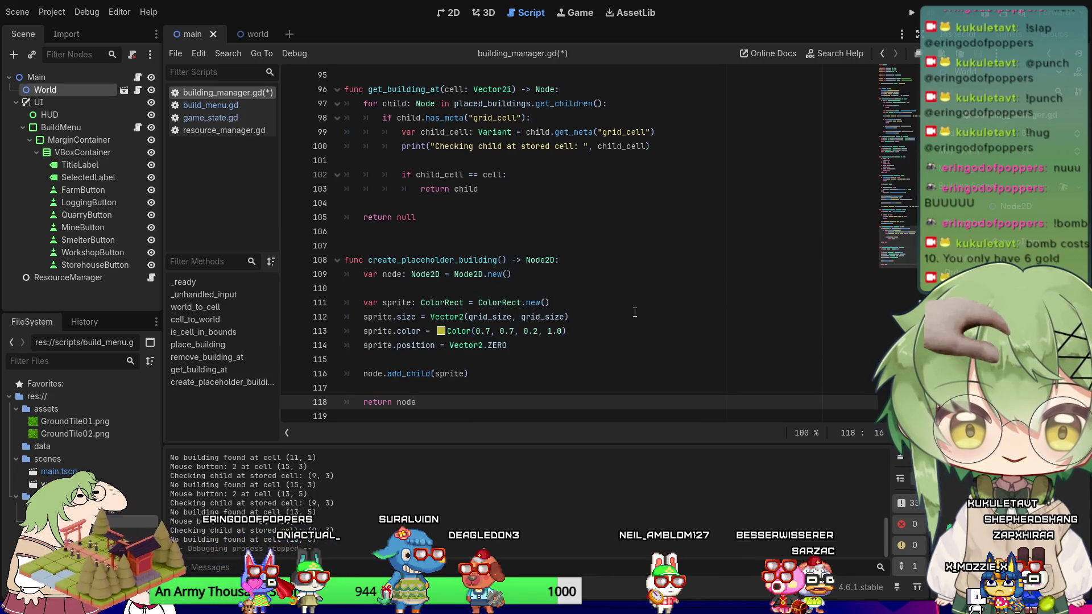
key("ctrl+s")
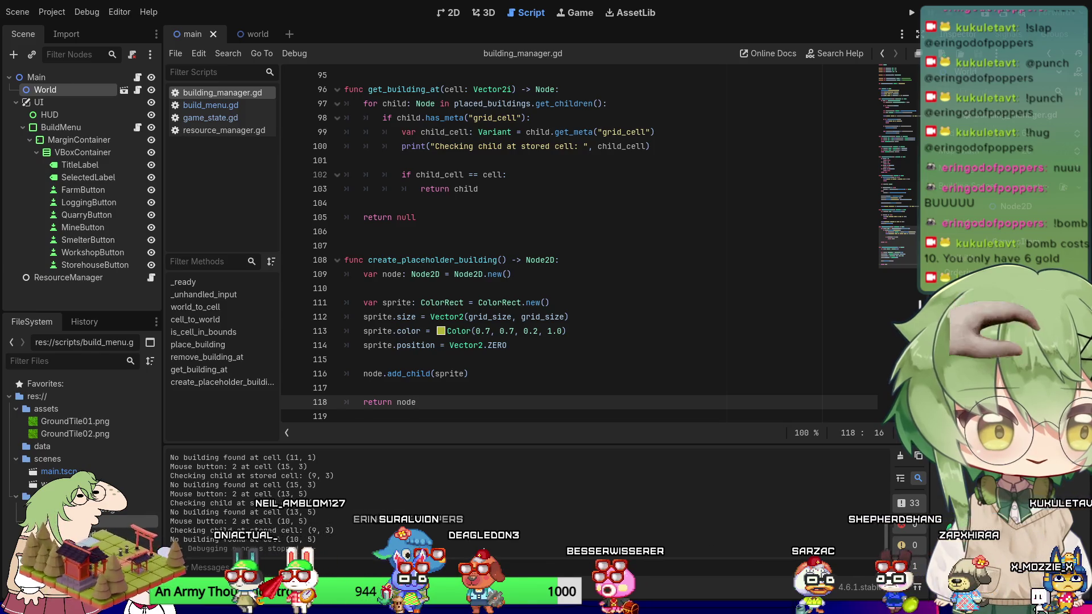
Paste a function body setting mouse_filter to Control.MOUSE_FILTER_IGNORE, then run the project.
mouse_move(422, 403)
left_mouse_down()
mouse_move(301, 278)
mouse_move(302, 256)
left_mouse_up()
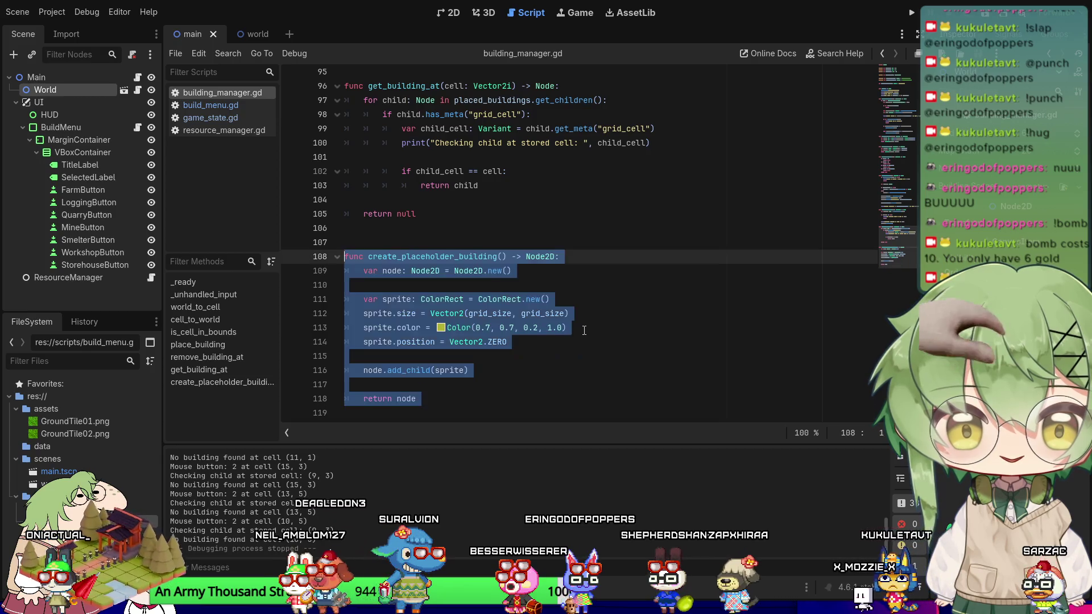
type("func create_placeholder_building() -> Node2D: \tvar node: Node2D = Node2D.new()  \tvar sprite: ColorRect = ColorRect.new() \tsprite.size = Vector2(grid_size, grid_size) \tsprite.color = Color(0.7, 0.7, 0.2, 1.0) \tsprite.position = Vector2.ZERO \tsprite.mouse_filter = Control.MOUSE_FILTER_IGNORE  \tnode.add_child(sprite)  \treturn node")
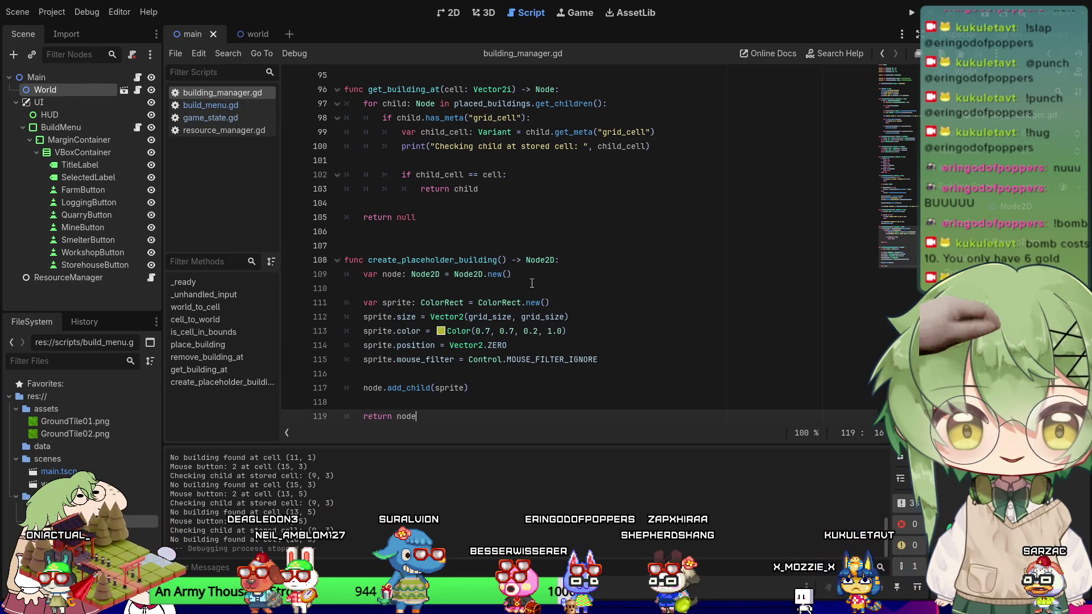
left_click(909, 13)
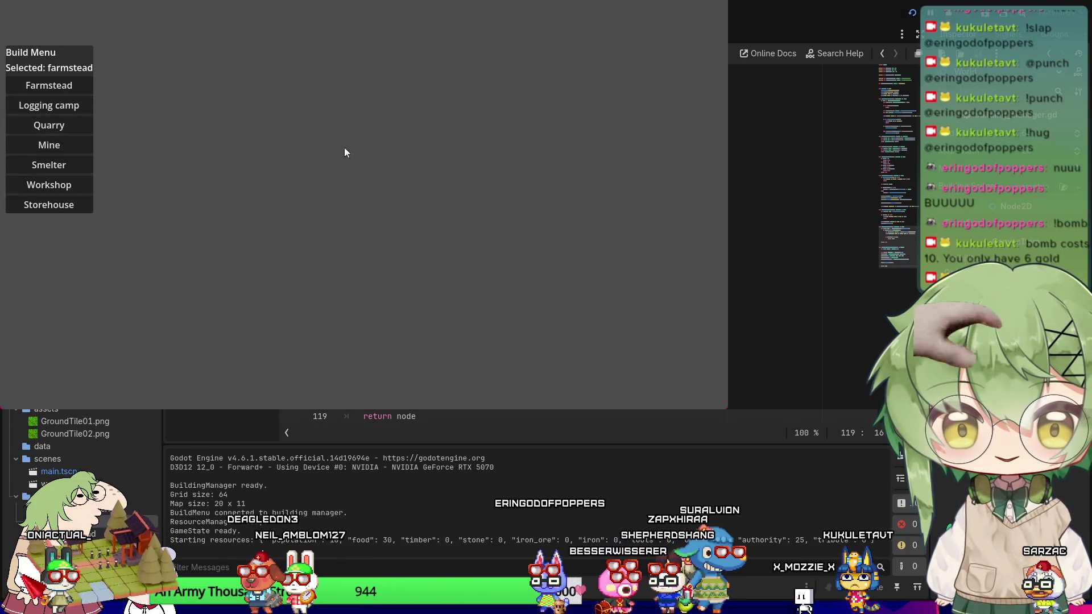
Test placing and right-click removing a farmstead and a logging camp, then stop the game.
left_click(371, 171)
right_click(371, 171)
left_click(43, 109)
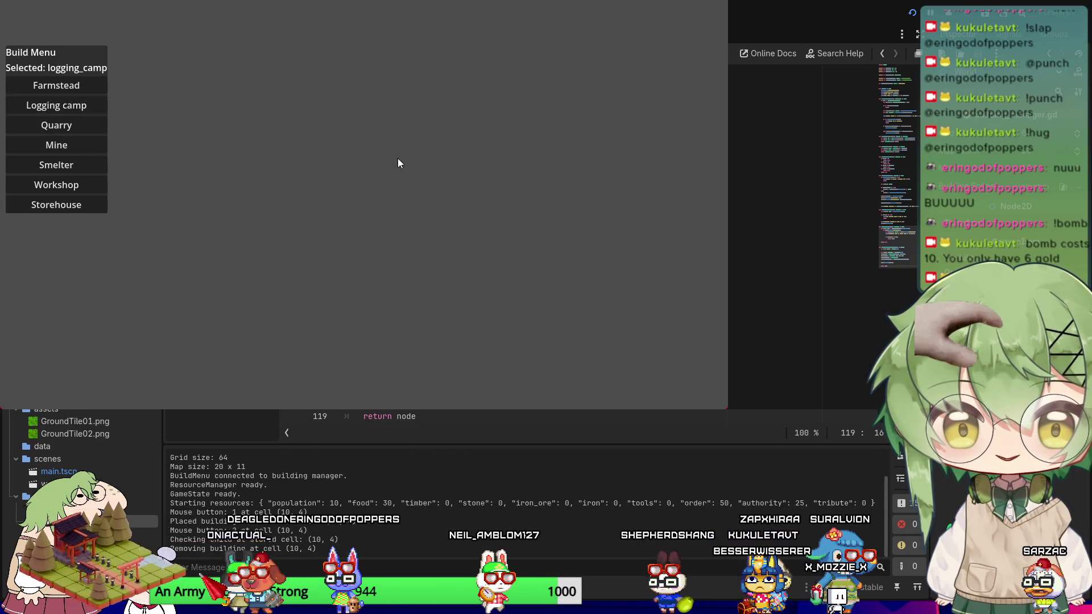
left_click(392, 165)
right_click(392, 166)
left_click(718, 1)
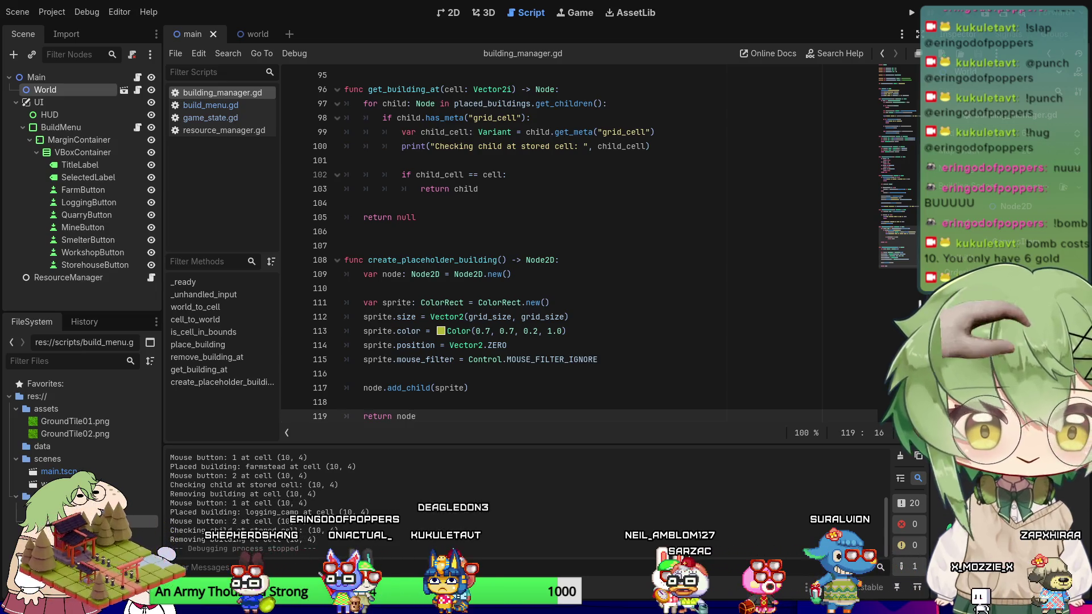
Replace the old placeholder body with the Sprite2D and create_placeholder_texture version, then run again.
scroll(563, 247, "down", 1)
key("shift+Up")
key("shift+Up")
key("shift+Up")
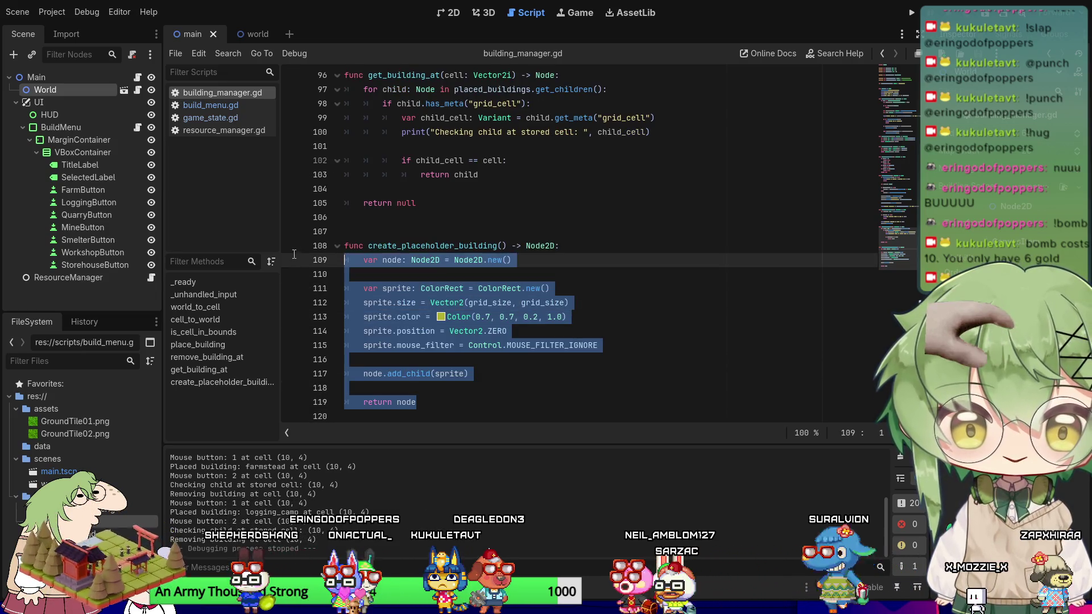
type("var node: Node2D = Node2D.new()  \tvar sprite: Sprite2D = Sprite2D.new() \tsprite.texture = create_placeholder_texture() \tsprite.position = Vector2(grid_size / 2.0, grid_size / 2.0)  \tnode.add_child(sprite)  \treturn node   func create_placeholder_texture() -> ImageTexture: \tvar image: Image = Image.create(grid_size, grid_size, false, Image.FORMAT_RGBA8) \timage.fill(Color(0.7, 0.7, 0.2, 1.0)) \treturn ImageTexture.create_from_image(image)")
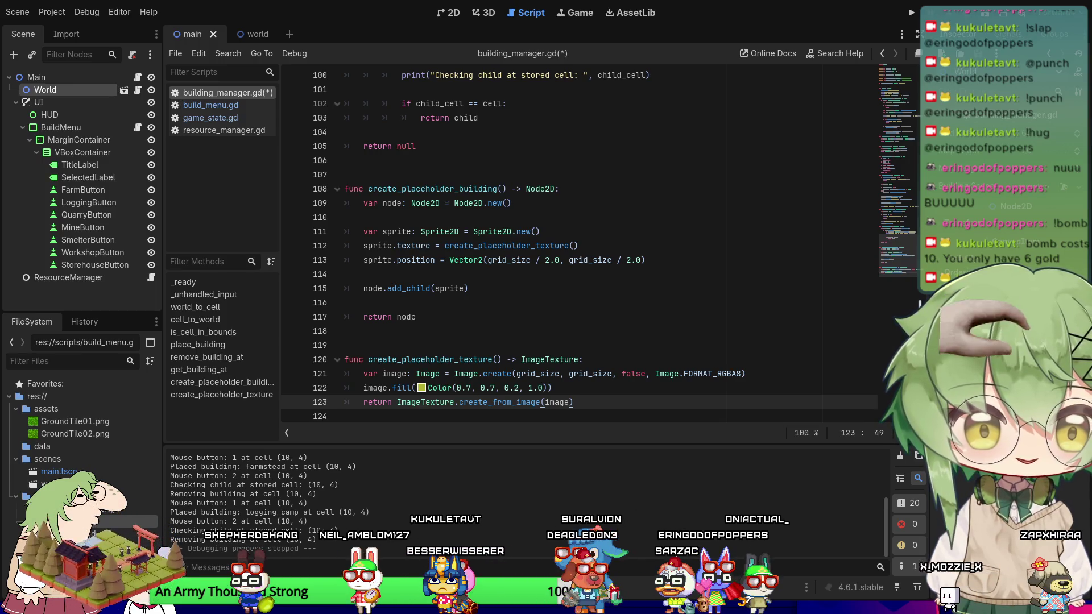
left_click(912, 13)
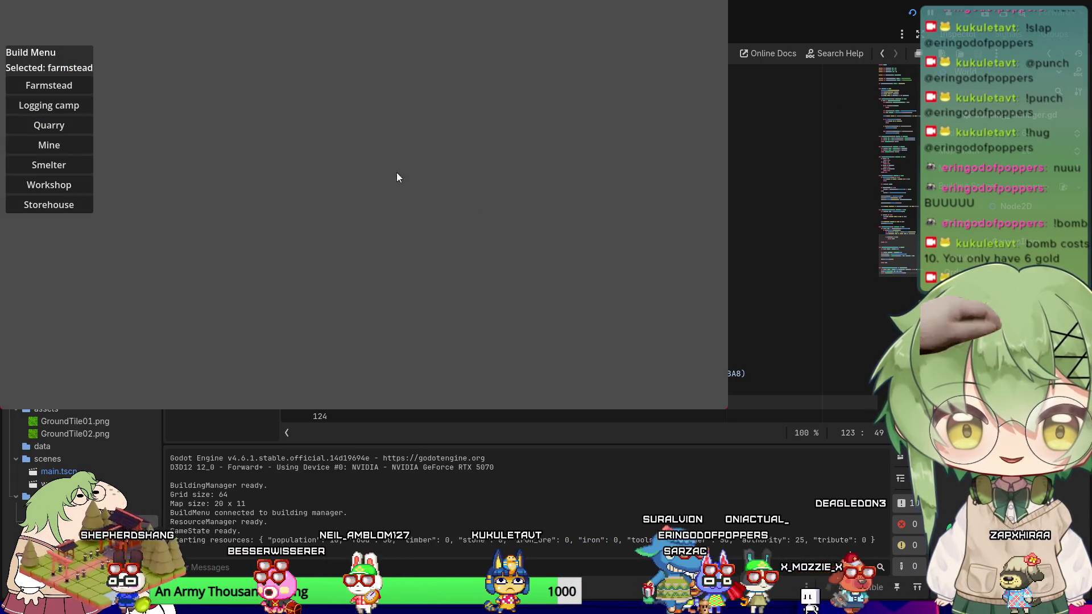
Place and right-click remove a farmstead at cell (9, 4) twice, then stop with F8.
left_click(334, 180)
right_click(345, 166)
left_click(345, 167)
right_click(345, 167)
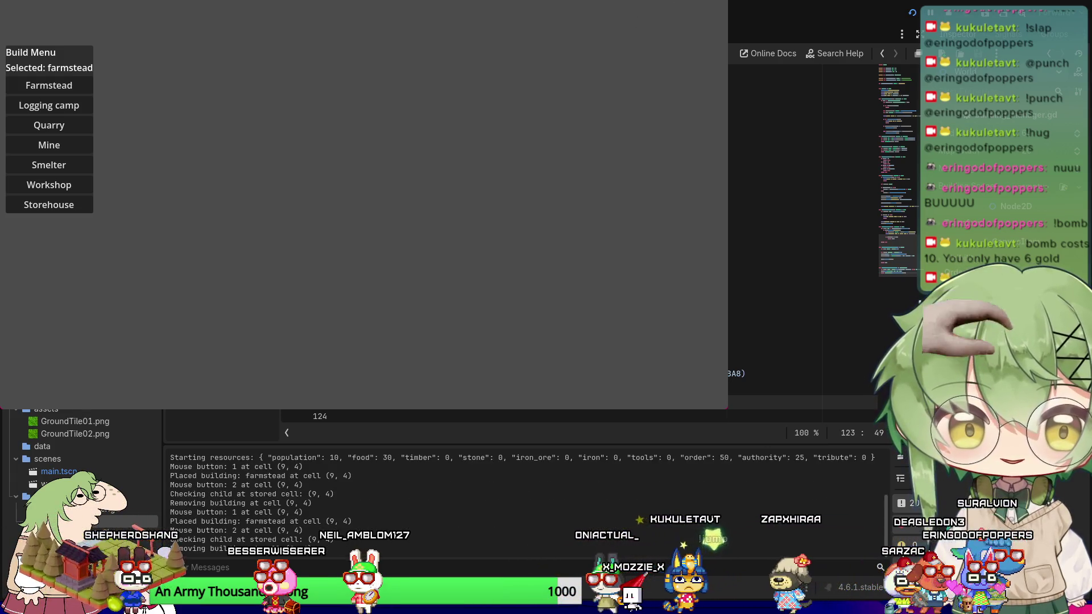
key("F8")
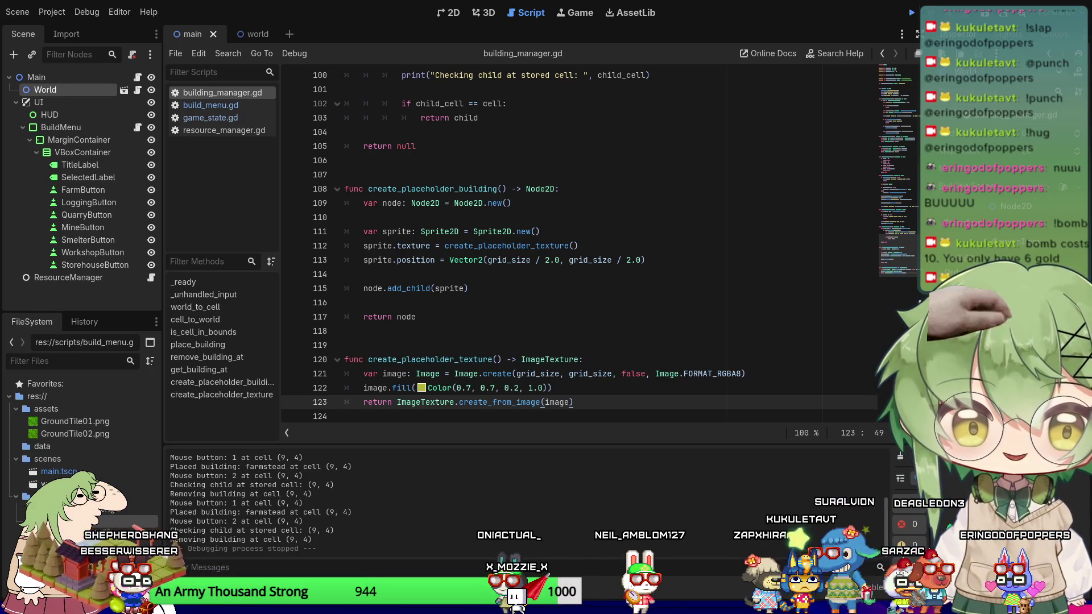
Relaunch and place farmstead (4, 2), logging camp (13, 2), mine (6, 6), smelter (14, 5), storehouse (13, 9).
key("F5")
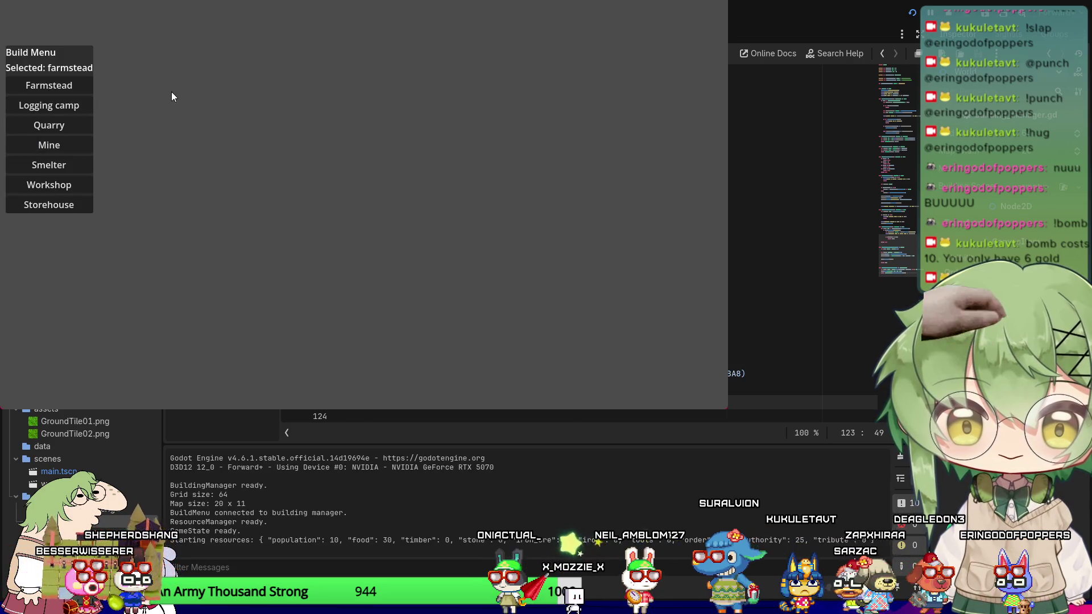
left_click(172, 91)
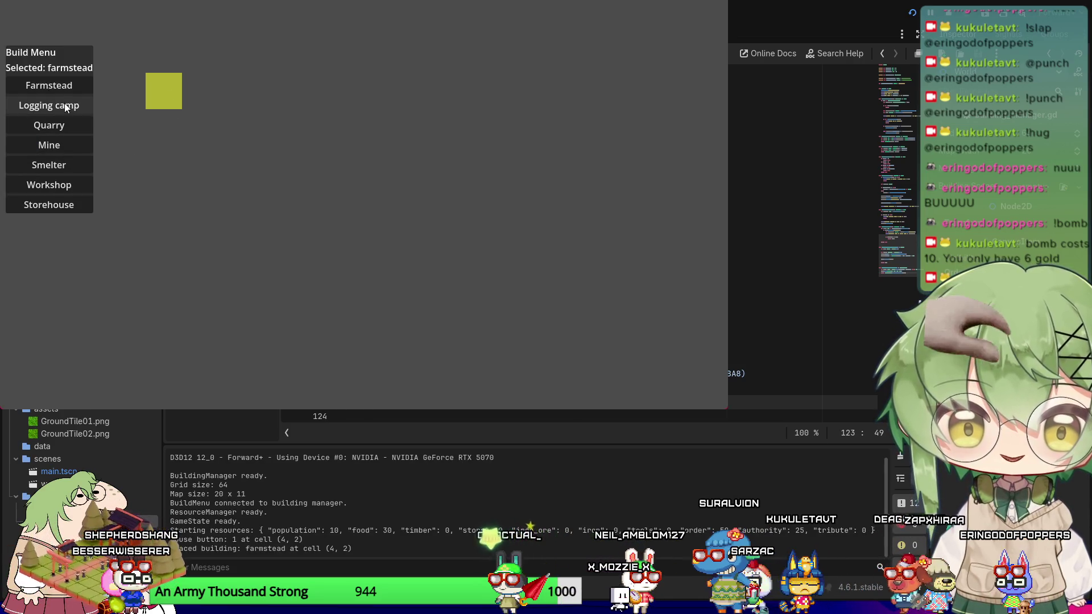
left_click(65, 107)
left_click(487, 106)
left_click(50, 143)
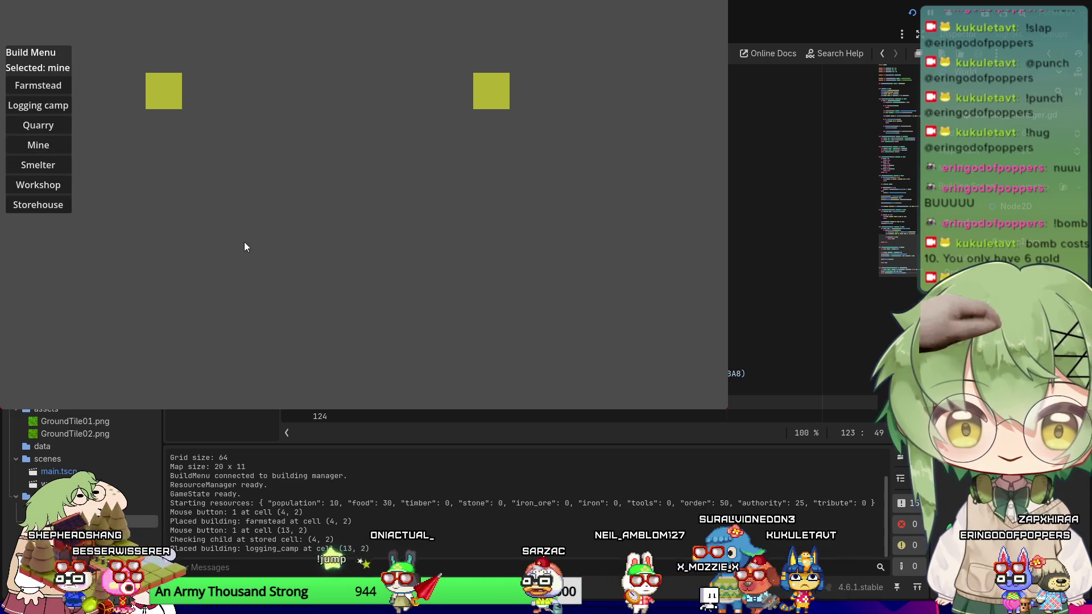
left_click(244, 242)
left_click(22, 169)
left_click(515, 206)
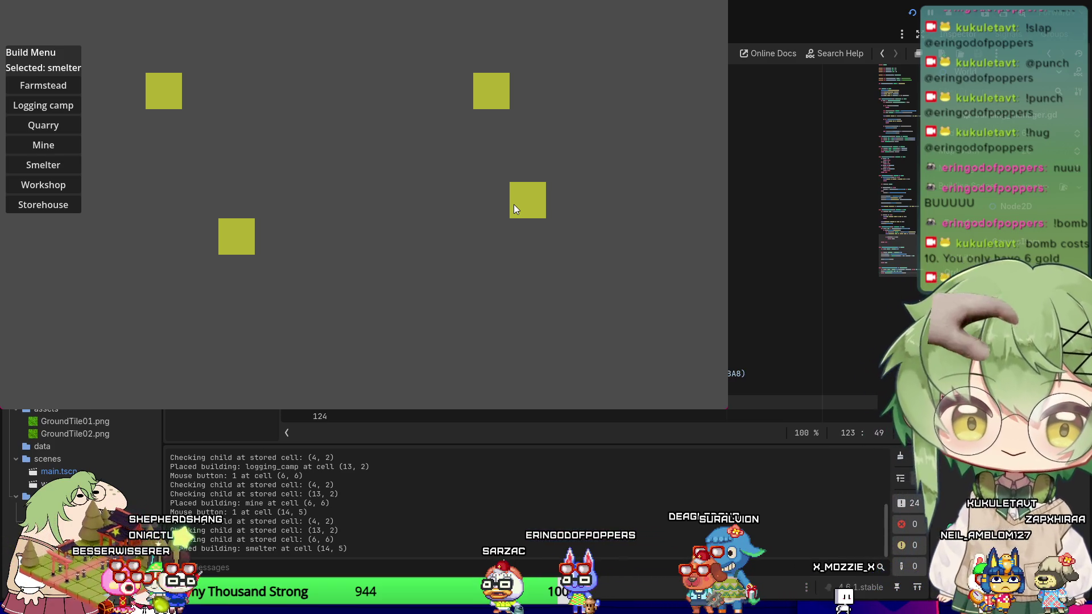
left_click(70, 206)
left_click(492, 345)
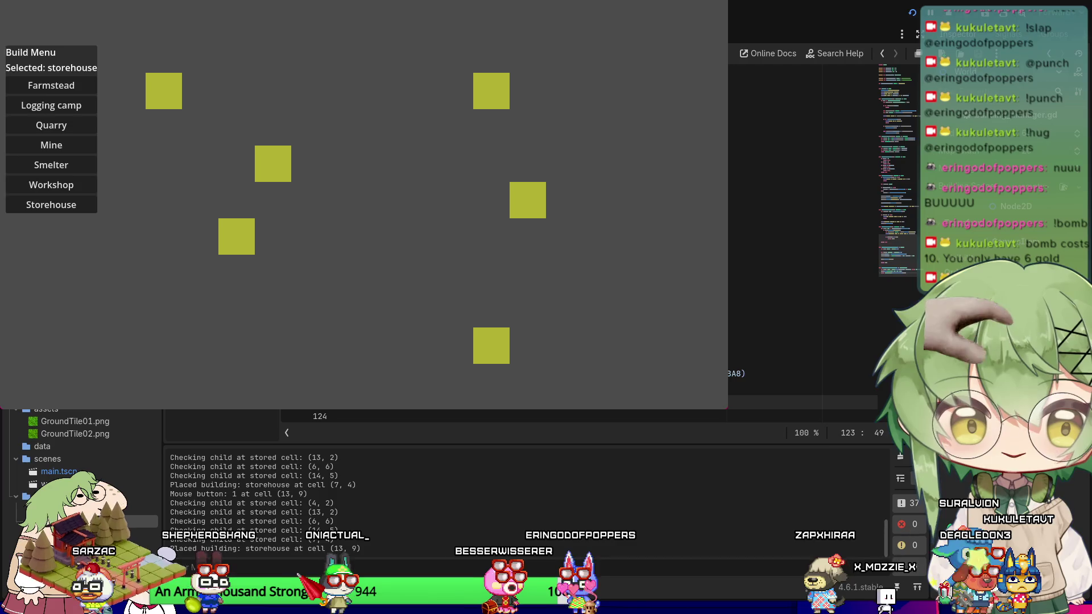
key("F8")
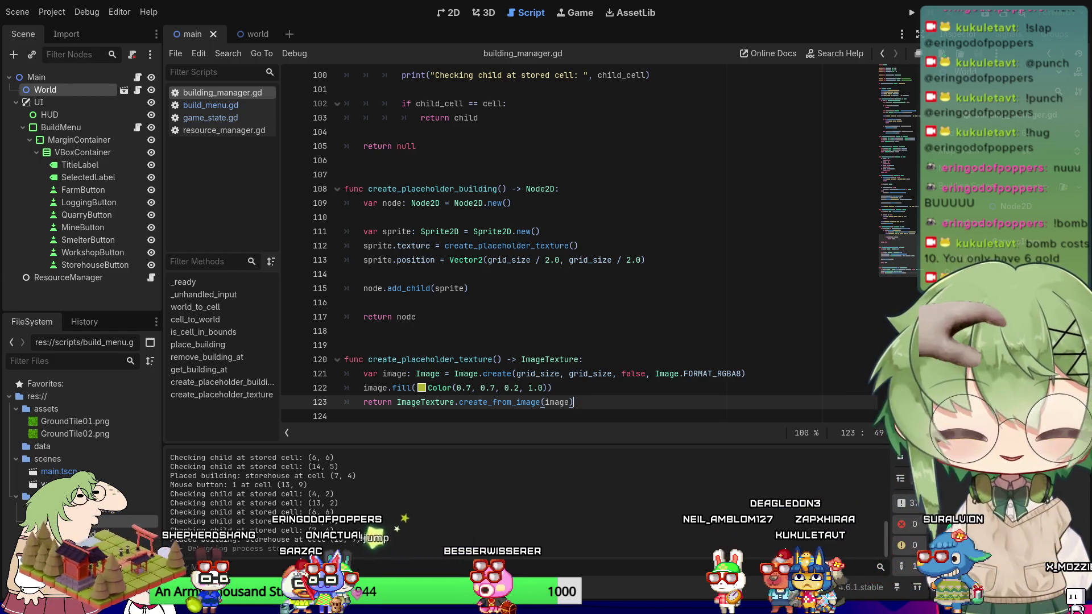
Switch from the Godot script editor to Aseprite showing the GroundTile01 grass tile.
scroll(599, 403, "down", 1)
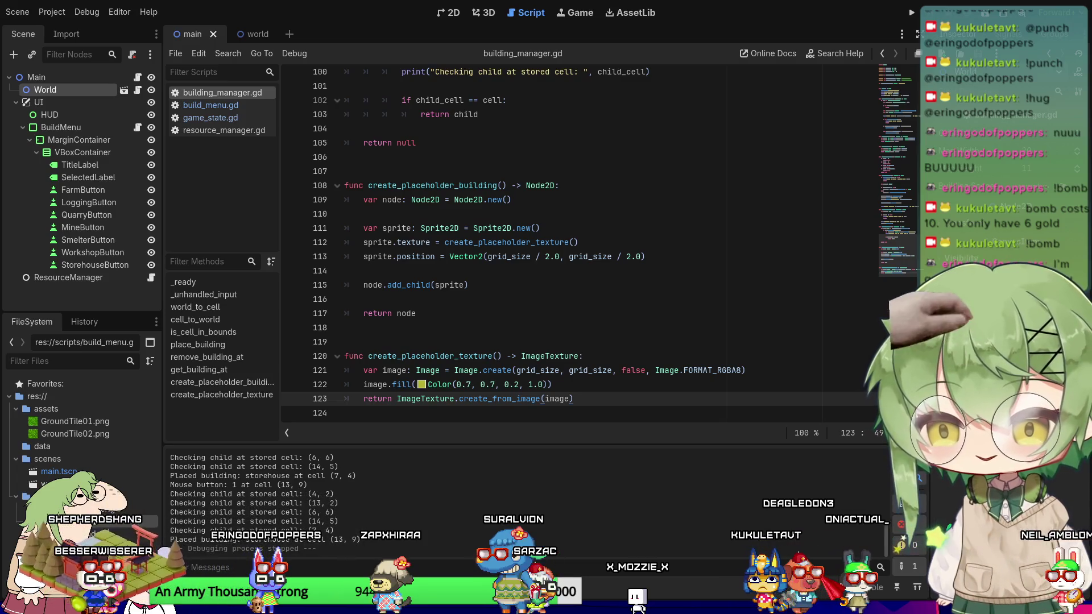
key("alt+Tab")
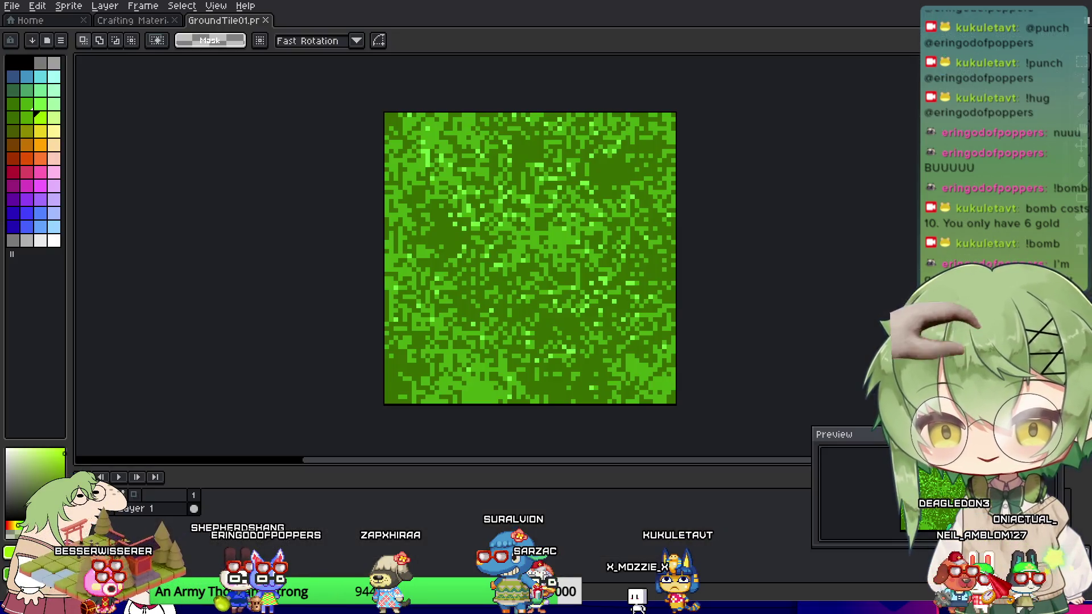
Zoom out and recentre the small GroundTile01 grass tile in Aseprite.
scroll(333, 310, "down", 7)
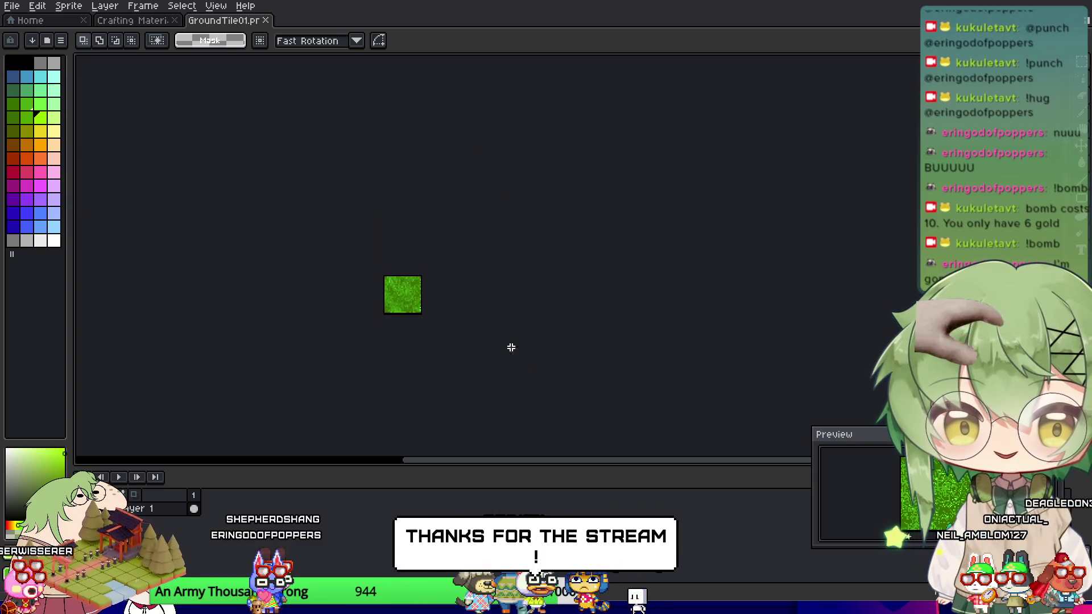
left_click_drag(532, 336, 605, 343)
scroll(626, 359, "down", 2)
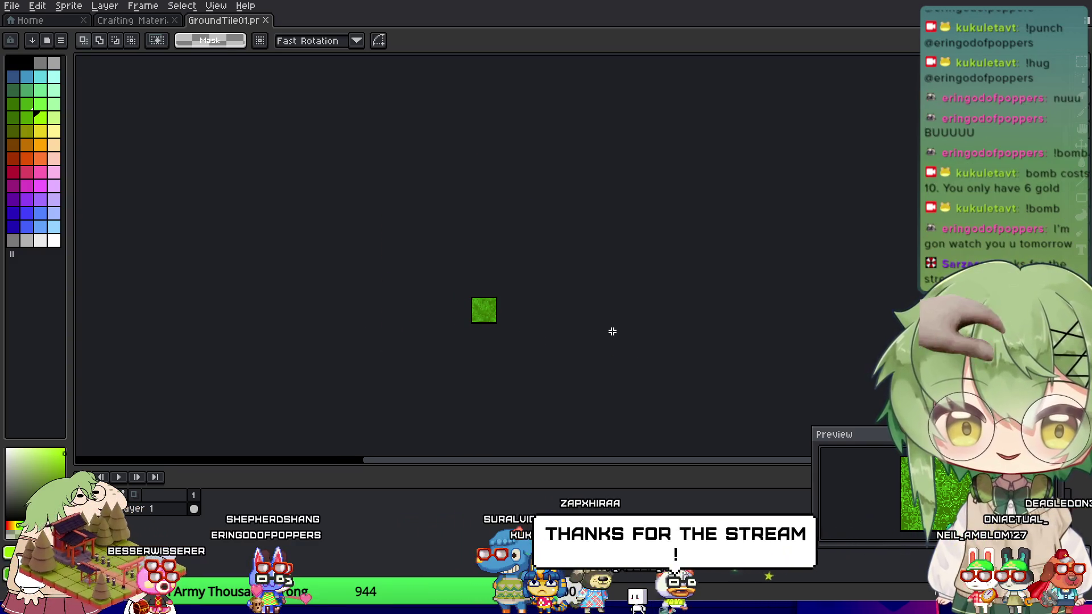
scroll(592, 336, "up", 1)
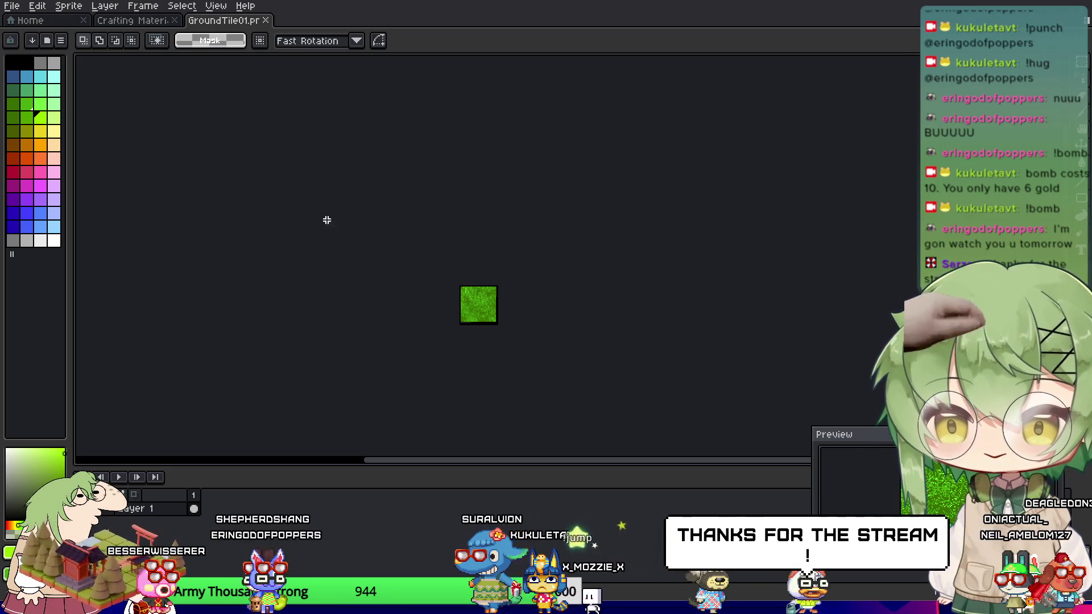
Open the Crafting Materials sheet and pan across its material, gem, machine and tool columns.
left_click(132, 20)
mouse_move(746, 82)
left_mouse_down()
mouse_move(618, 282)
mouse_move(620, 365)
mouse_move(546, 296)
mouse_move(495, 214)
mouse_move(541, 318)
mouse_move(587, 344)
left_mouse_up()
left_click_drag(491, 238, 180, 210)
mouse_move(622, 183)
left_mouse_down()
mouse_move(310, 241)
mouse_move(309, 176)
left_mouse_up()
left_click_drag(366, 258, 768, 205)
left_click_drag(227, 319, 521, 148)
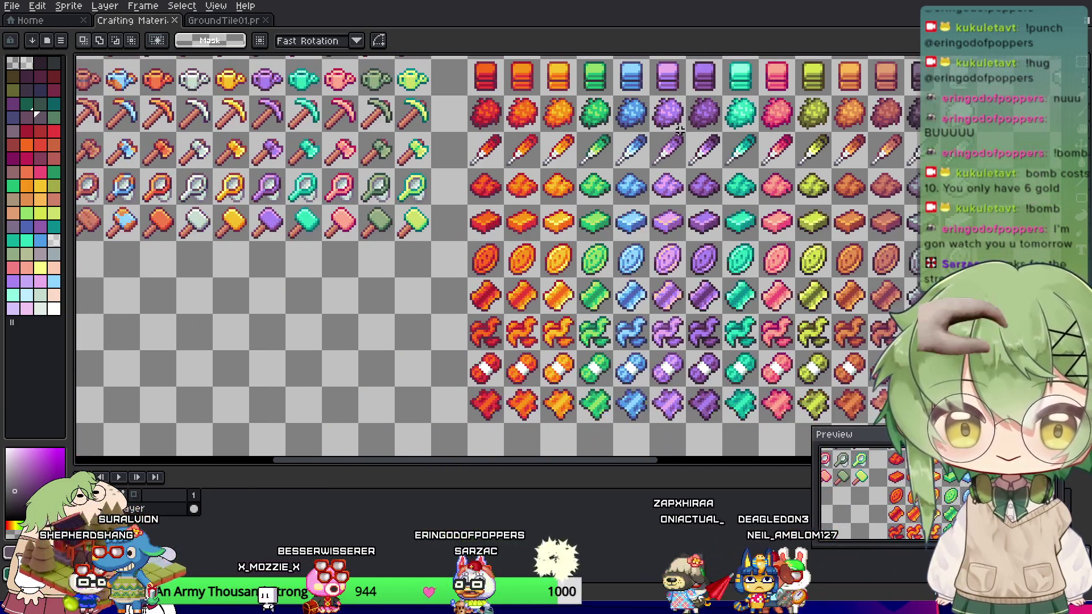
Pan around the Crafting Materials sheet's tool, material and watering-can rows toward the gems.
left_click_drag(415, 305, 644, 359)
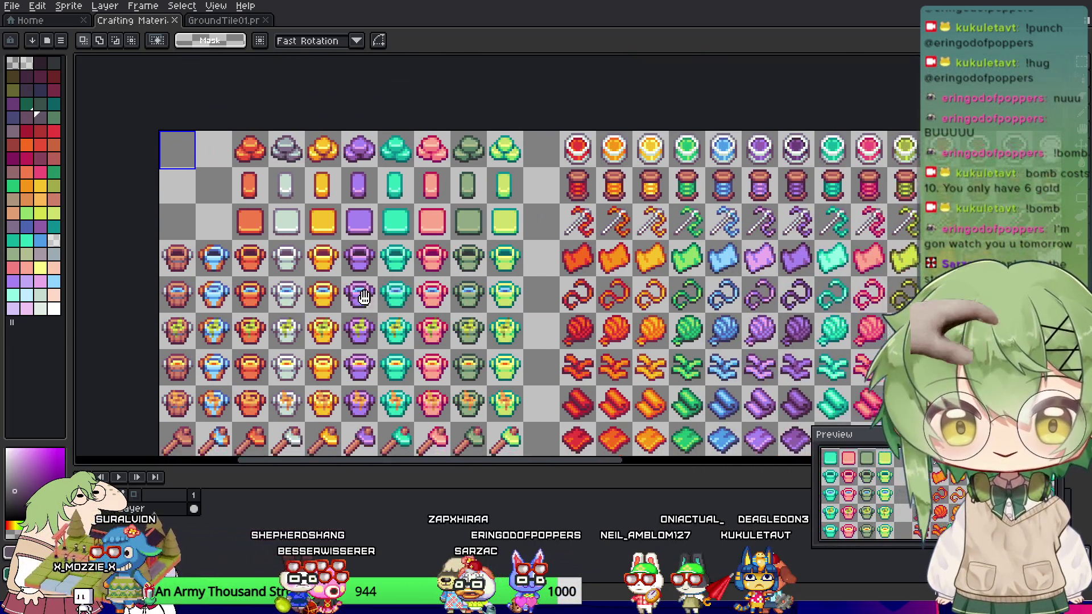
left_click_drag(364, 297, 97, 251)
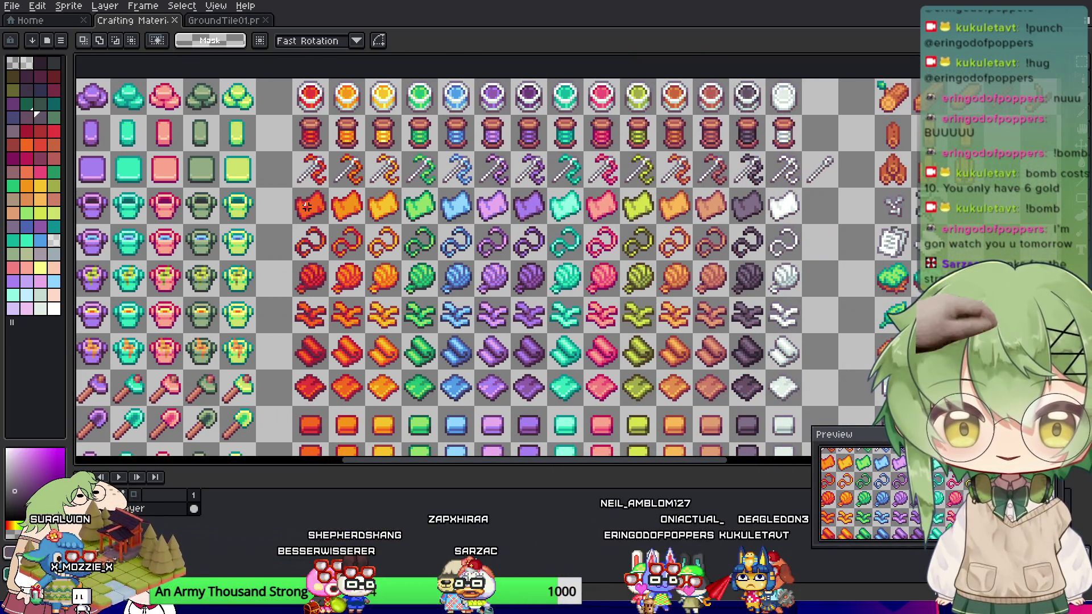
mouse_move(130, 213)
left_mouse_down()
mouse_move(541, 227)
mouse_move(482, 161)
left_mouse_up()
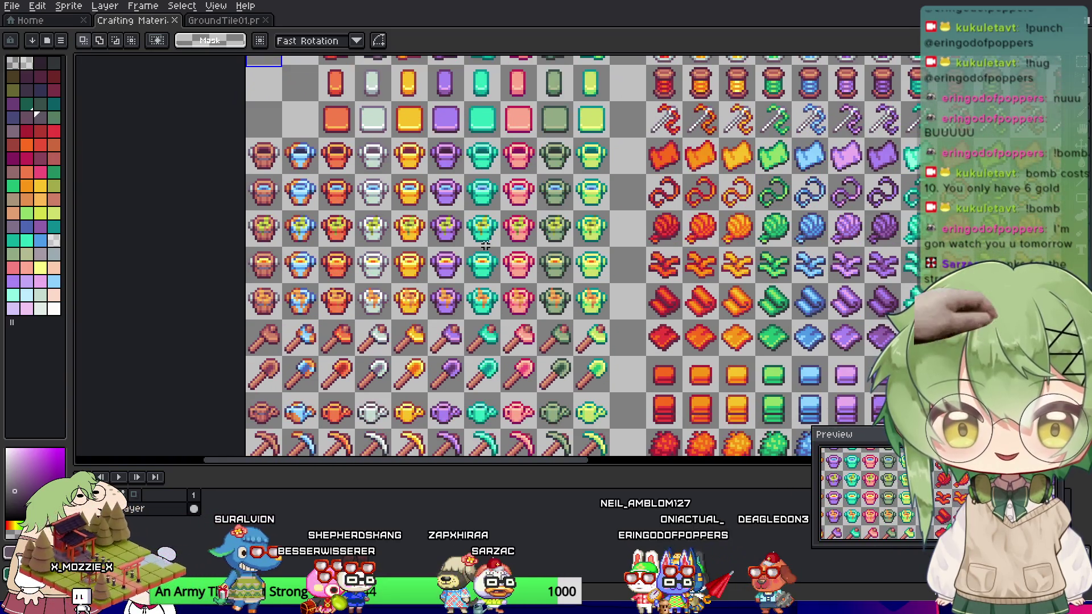
left_click_drag(361, 303, 288, 220)
left_click_drag(569, 319, 336, 228)
mouse_move(541, 284)
left_mouse_down()
mouse_move(475, 203)
mouse_move(355, 189)
mouse_move(355, 21)
left_mouse_up()
mouse_move(413, 394)
left_mouse_down()
mouse_move(413, 377)
mouse_move(757, 220)
mouse_move(851, 161)
left_mouse_up()
left_click_drag(796, 398, 725, 261)
mouse_move(739, 449)
left_mouse_down()
mouse_move(437, 290)
mouse_move(392, 307)
left_mouse_up()
left_click_drag(654, 256, 410, 398)
left_click_drag(512, 284, 450, 358)
left_click_drag(569, 242, 450, 343)
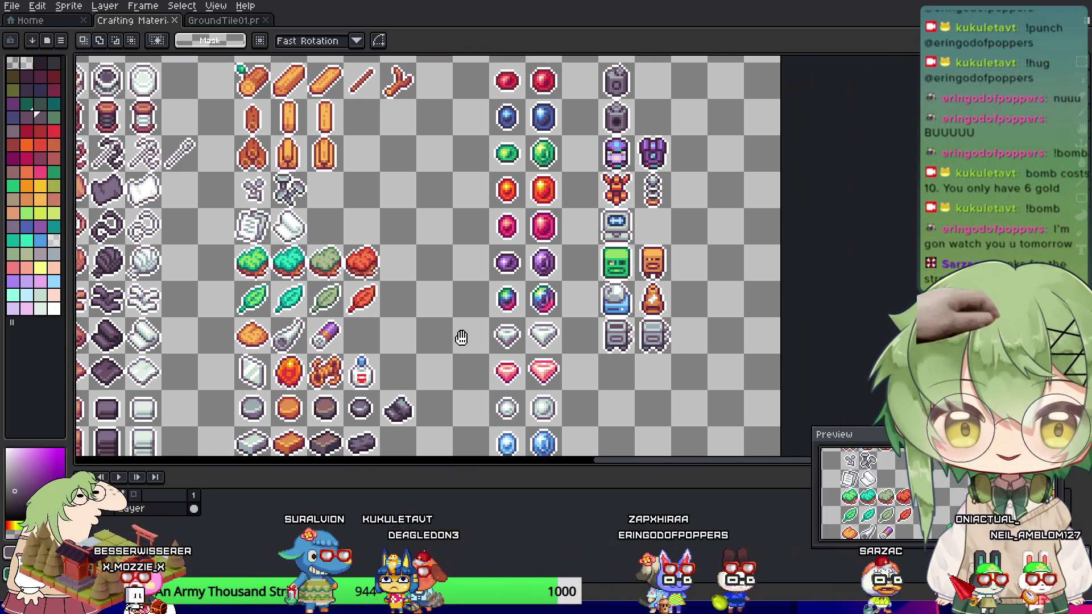
left_click_drag(434, 187, 296, 124)
Zoom in on the gem and robot item sprites and centre them in view.
scroll(586, 274, "up", 3)
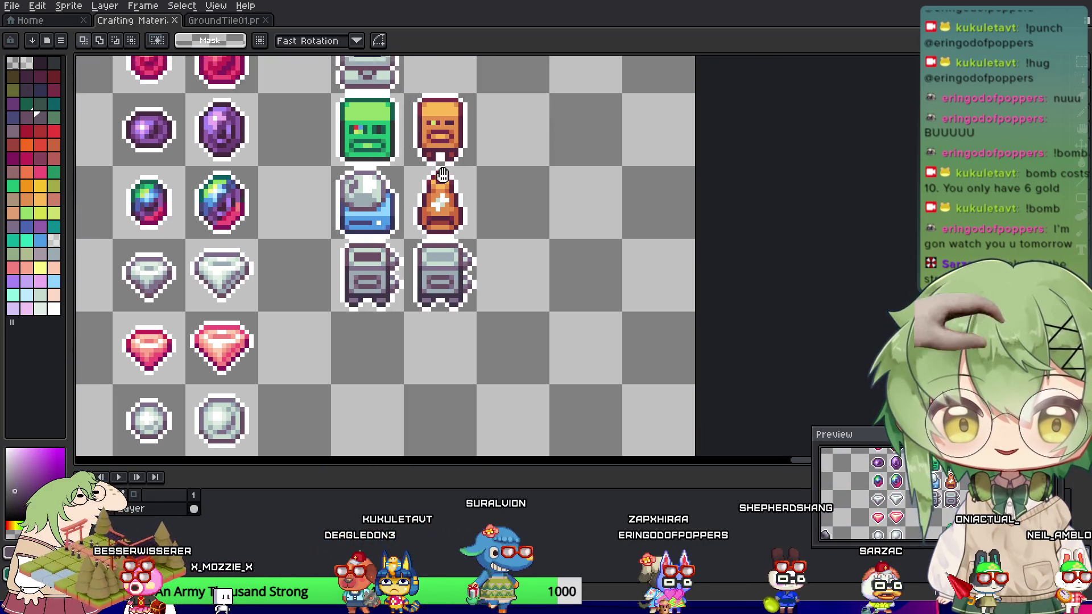
scroll(613, 304, "up", 5)
scroll(613, 304, "down", 3)
scroll(566, 195, "up", 3)
mouse_move(626, 342)
left_mouse_down()
mouse_move(585, 386)
mouse_move(551, 454)
left_mouse_up()
scroll(550, 454, "down", 2)
scroll(531, 298, "up", 2)
mouse_move(532, 297)
left_mouse_down()
mouse_move(451, 224)
mouse_move(461, 248)
mouse_move(491, 230)
mouse_move(401, 245)
left_mouse_up()
scroll(466, 244, "up", 2)
scroll(528, 197, "up", 1)
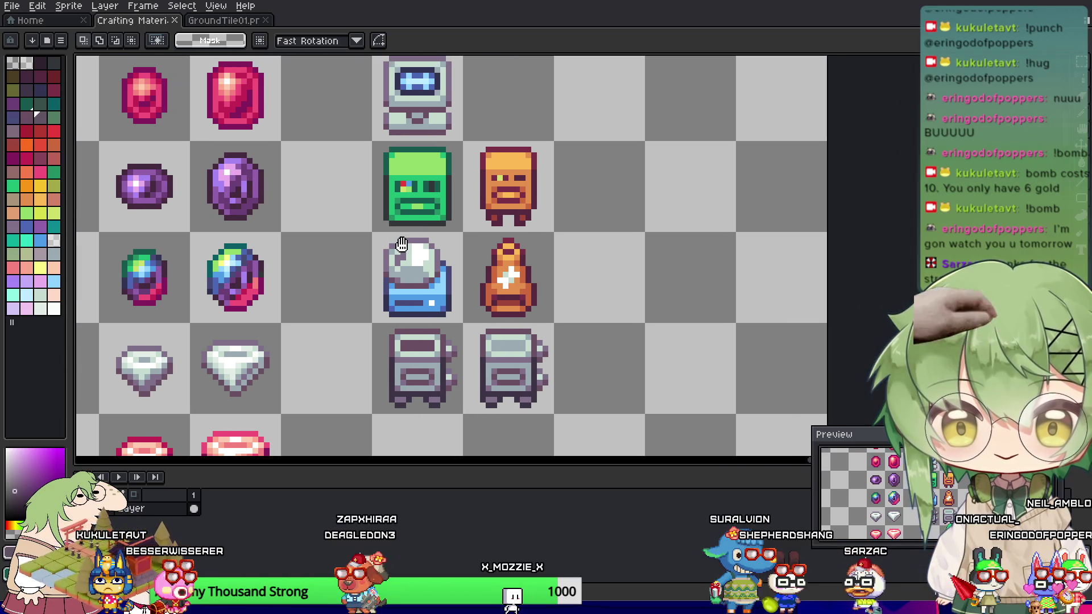